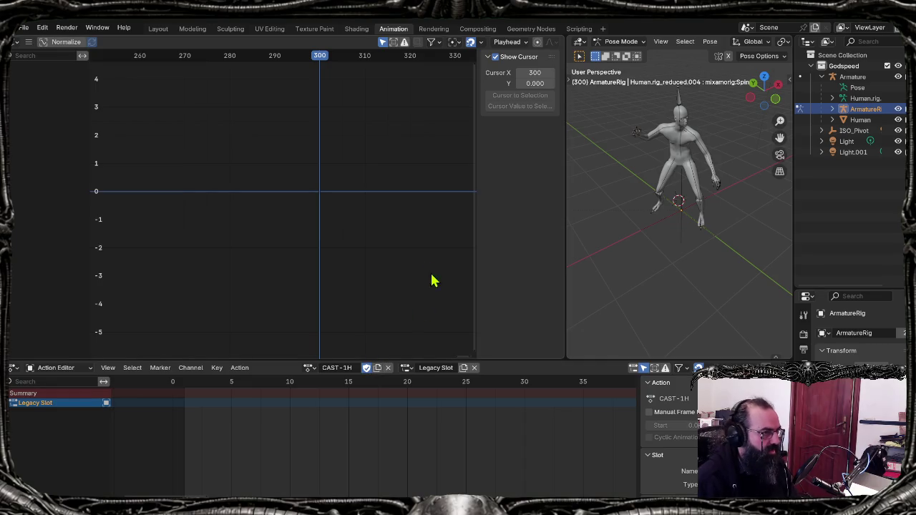
Step: Orbit and zoom around the posed character, and widen the 3D view beside the graph editor
mouse_move(561, 212)
middle_down()
mouse_move(609, 227)
mouse_move(613, 211)
mouse_move(634, 237)
mouse_move(610, 237)
middle_up()
scroll(614, 214, up, 3)
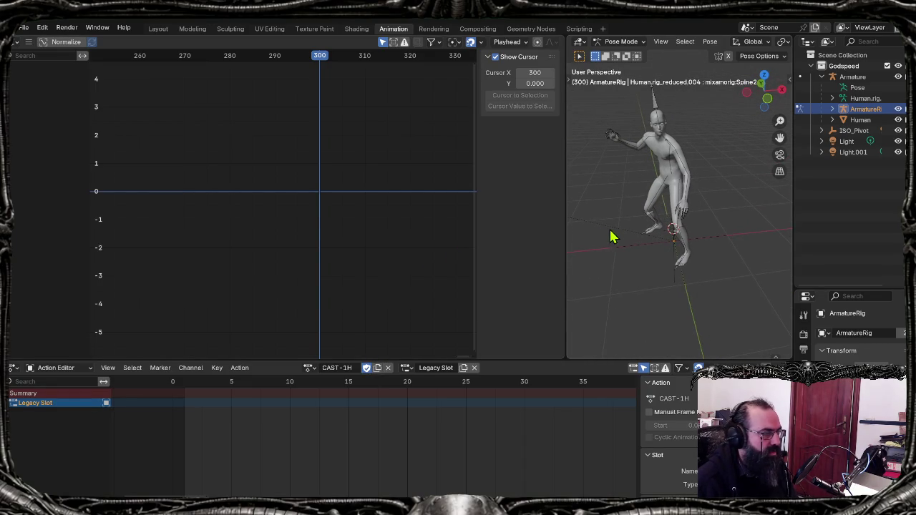
drag(566, 224, 488, 229)
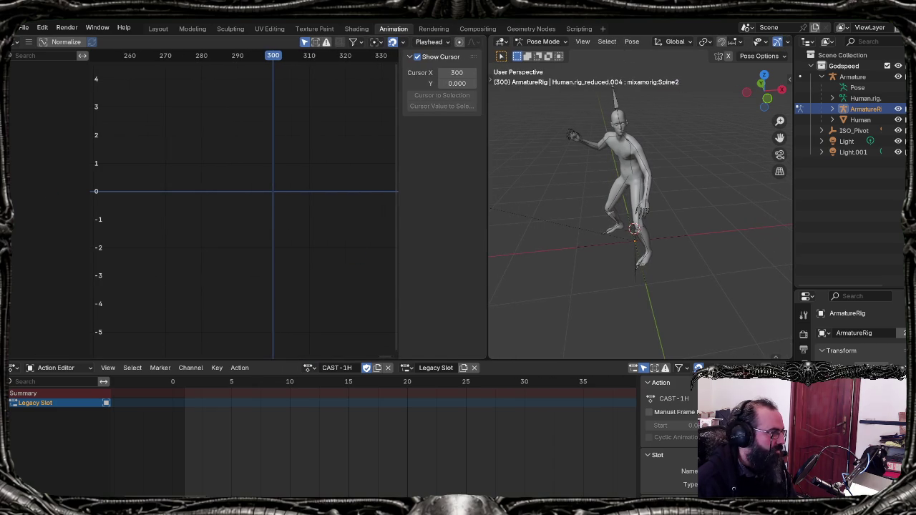
key(alt+Tab)
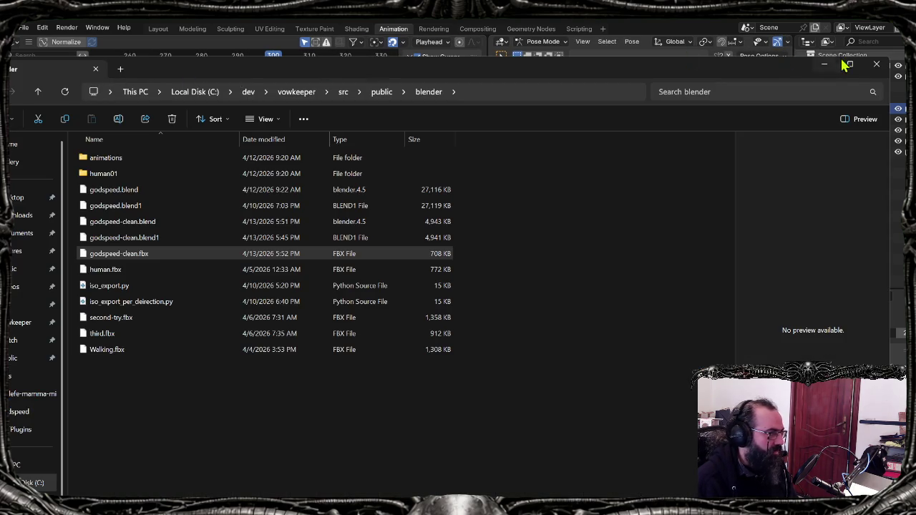
click(824, 65)
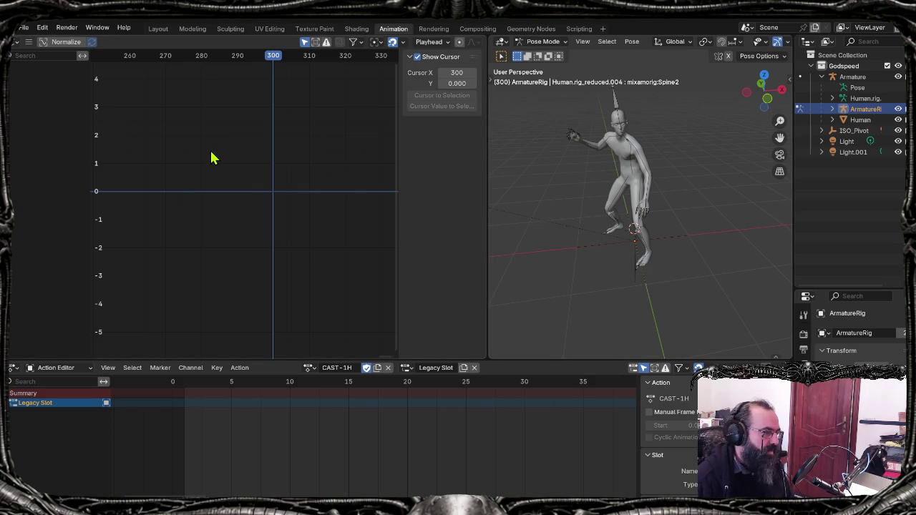
Step: Import death.fbx from the animations folder as a Human.rig armature
click(24, 28)
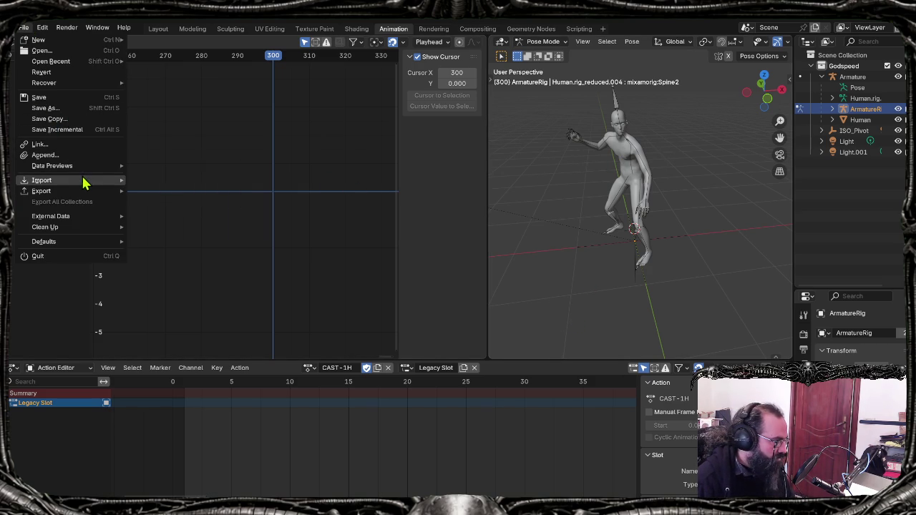
mouse_move(41, 180)
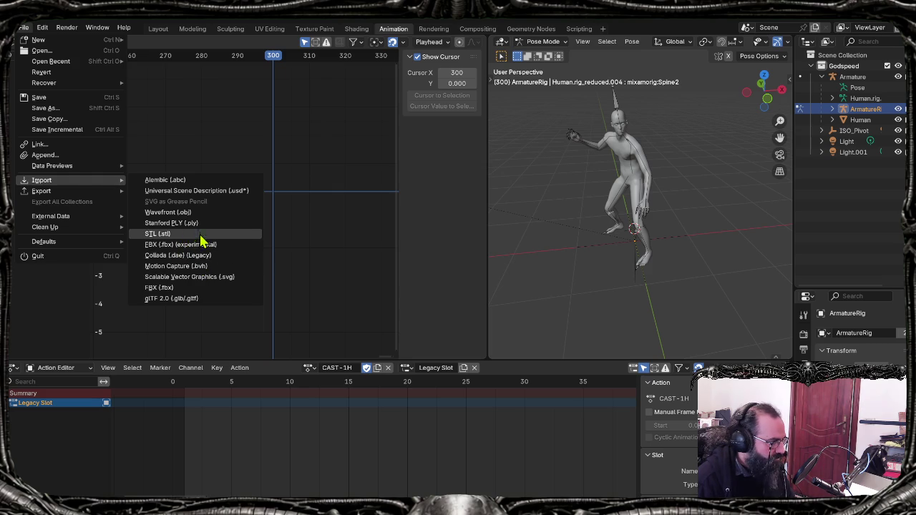
click(170, 288)
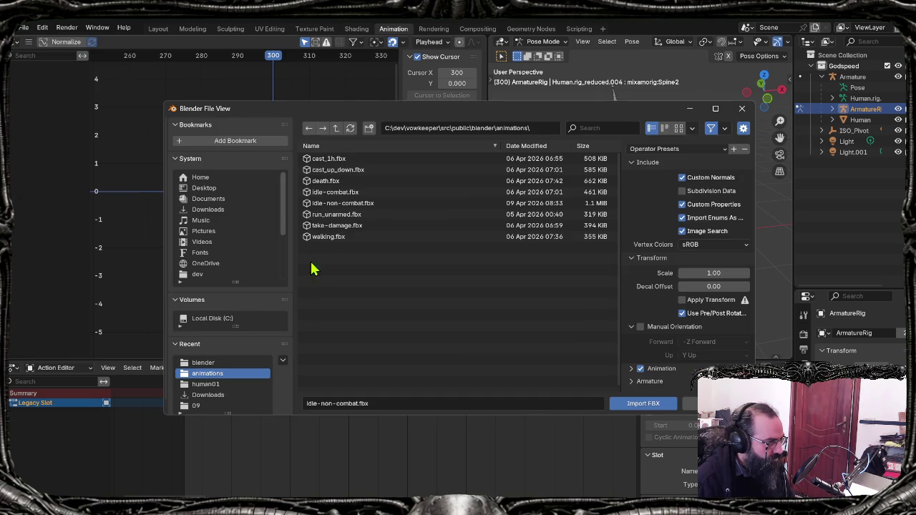
click(341, 182)
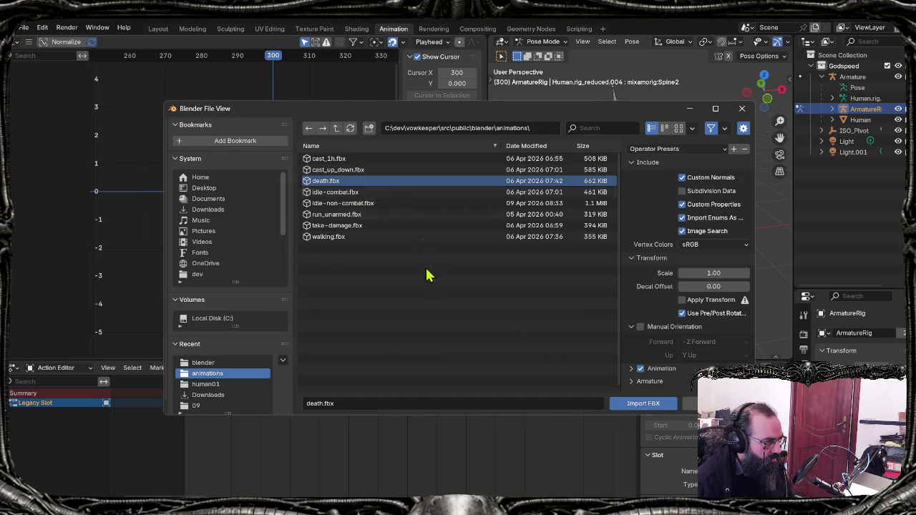
click(372, 203)
click(654, 404)
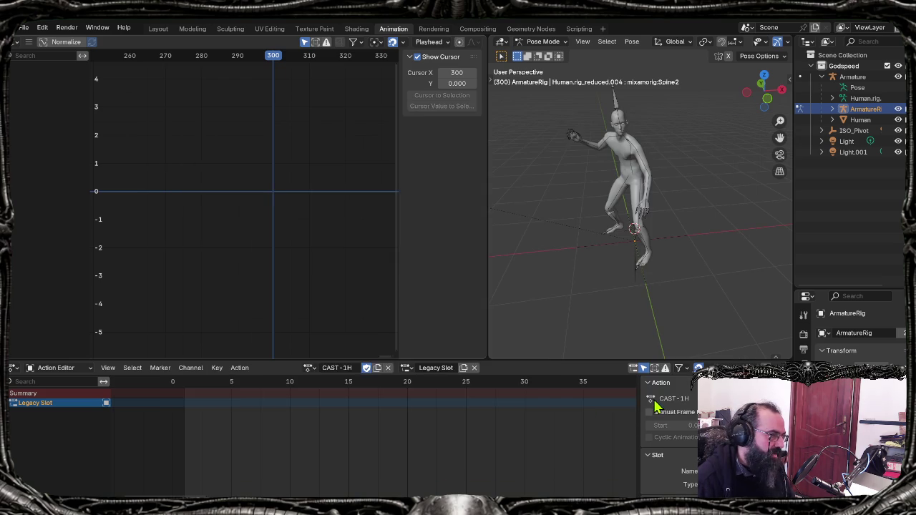
Step: Orbit around the imported rig and play its death animation
middle_drag(543, 243, 586, 259)
key(space)
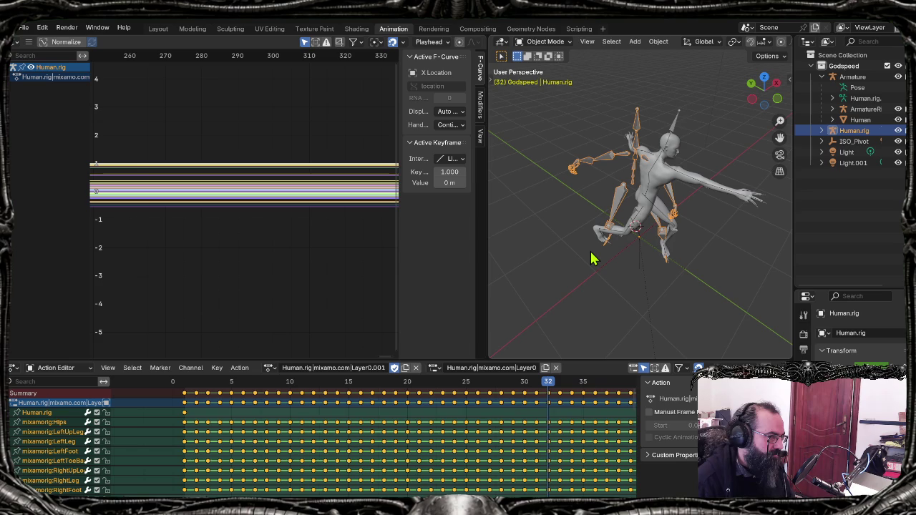
click(159, 30)
Step: Build the Rokoko bone list with Human.rig as source and retarget its animation onto ArmatureRig
click(718, 128)
click(403, 152)
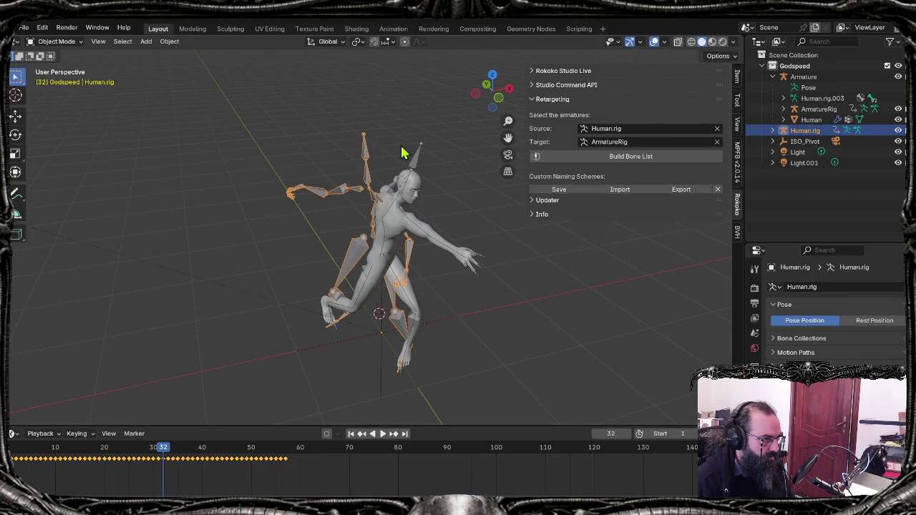
click(714, 156)
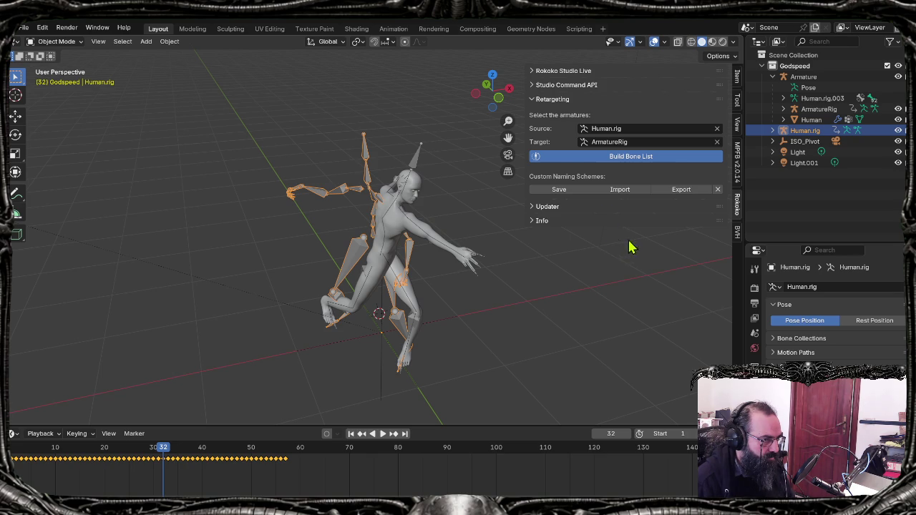
click(627, 342)
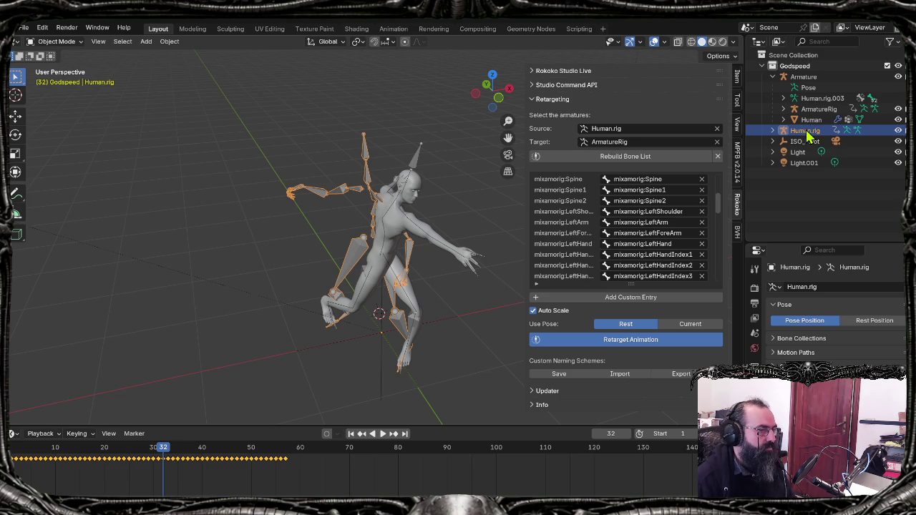
Step: Delete Human.rig and return to the Animation workspace at the first frame
click(806, 131)
key(Delete)
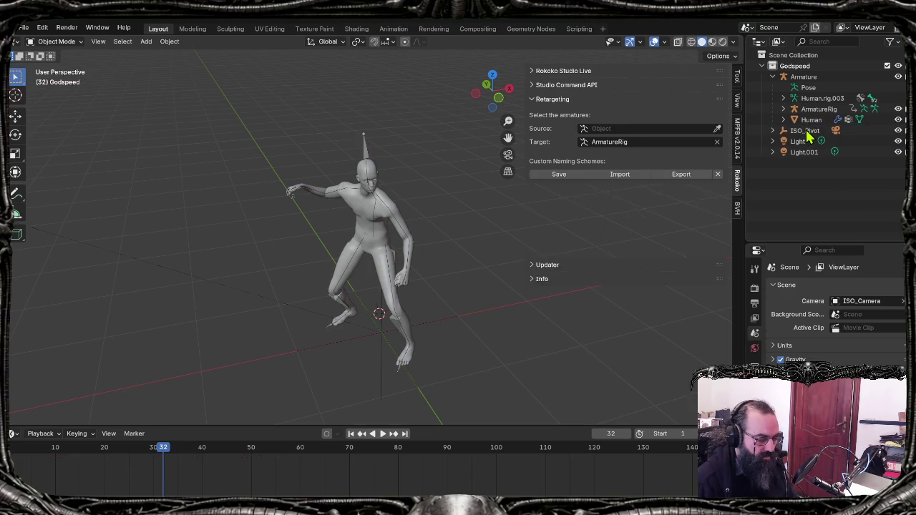
click(394, 30)
key(shift+Left)
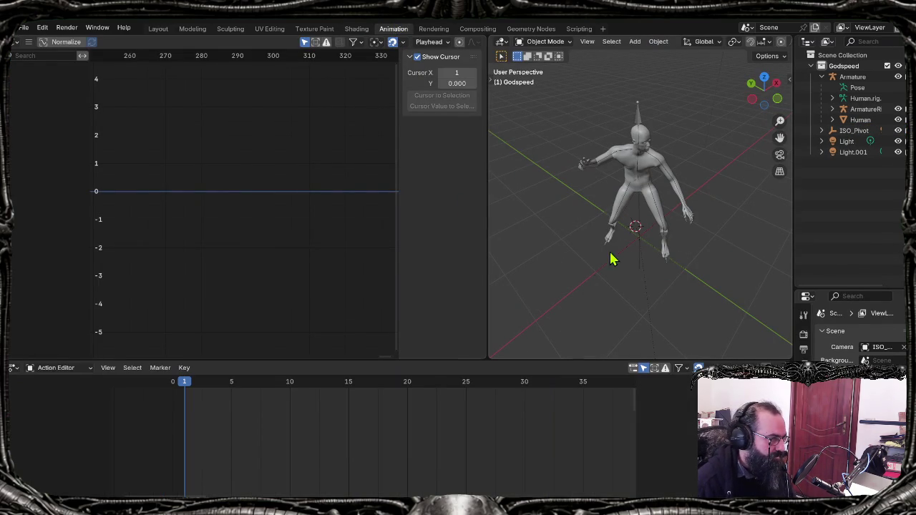
Step: Select ArmatureRig and rename its retargeted action to IDLE-COMBAT
click(638, 185)
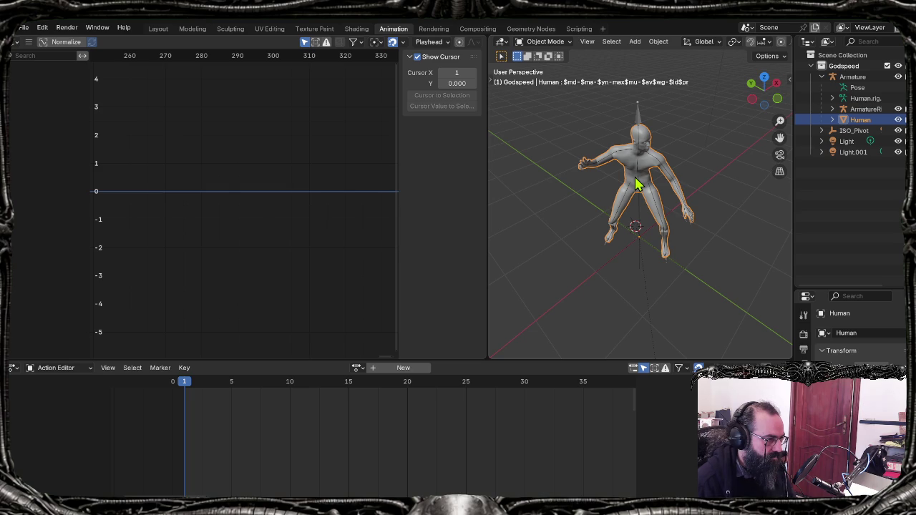
click(640, 140)
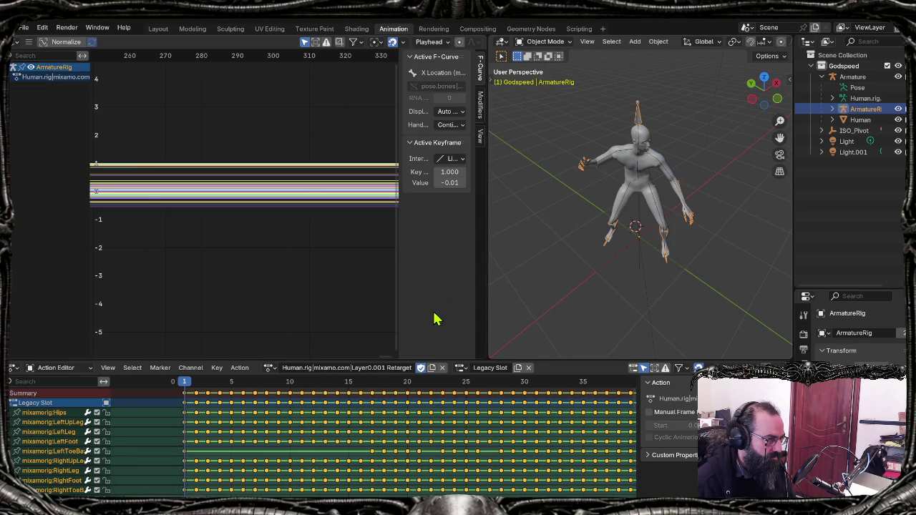
click(347, 368)
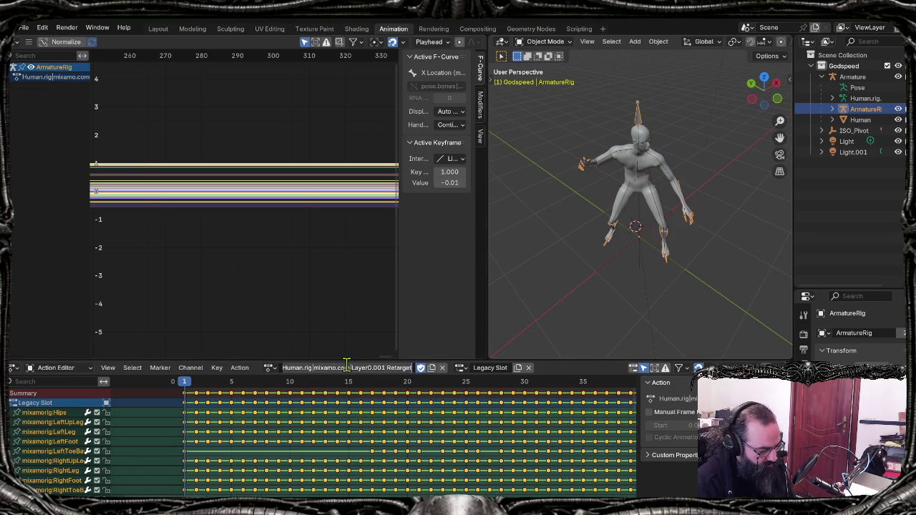
text(IDLE-COMBAT)
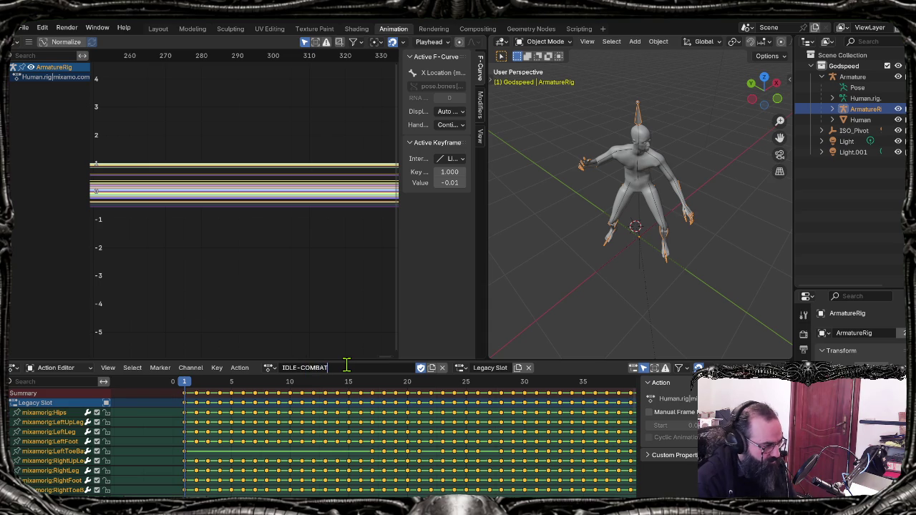
key(Return)
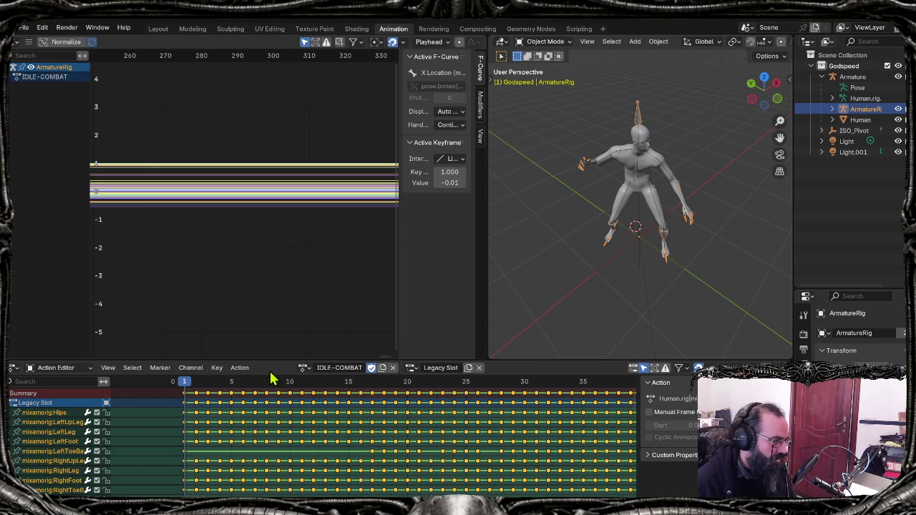
Step: Preview IDLE-COMBAT, briefly switch the rig to the IDLE action, then back to IDLE-COMBAT
key(space)
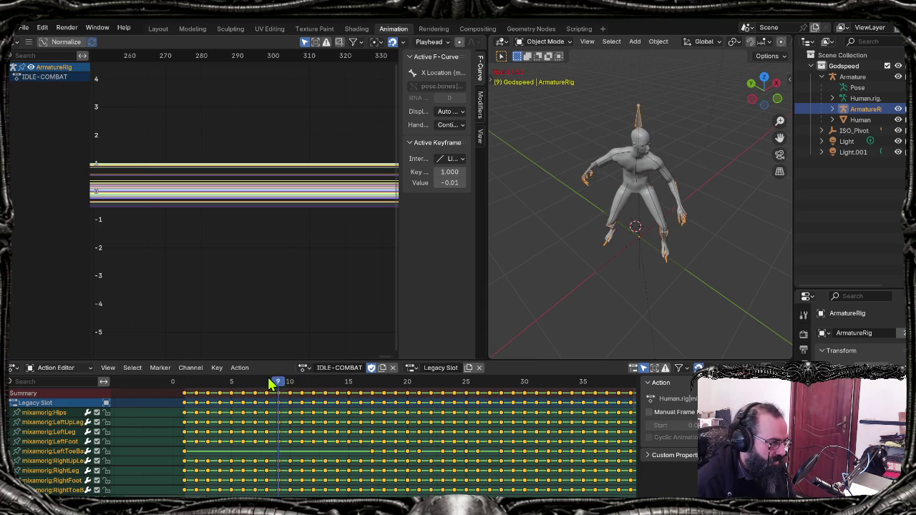
key(Escape)
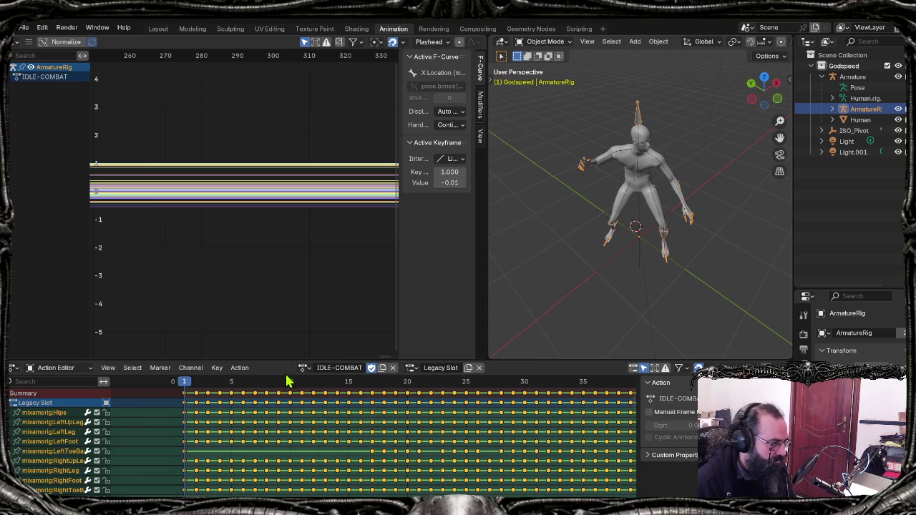
click(305, 370)
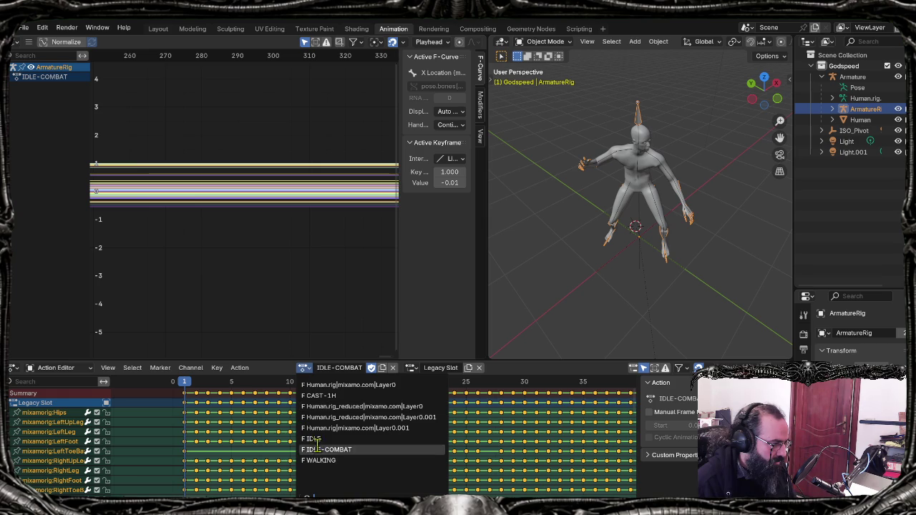
click(321, 444)
click(306, 369)
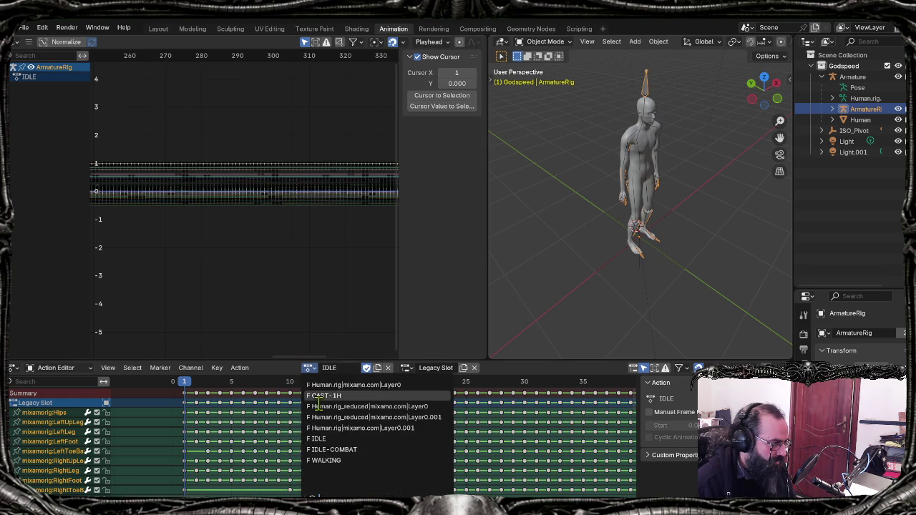
click(324, 443)
mouse_move(641, 211)
middle_down()
mouse_move(597, 189)
mouse_move(586, 169)
middle_up()
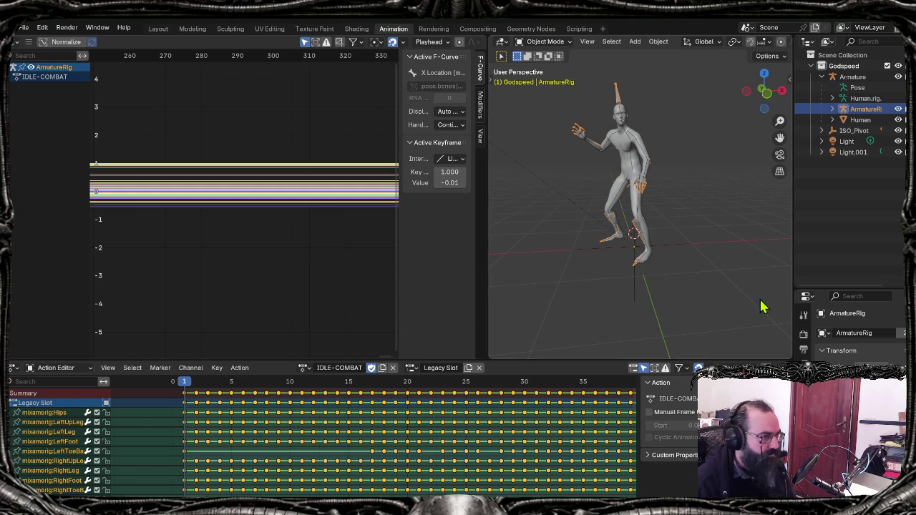
mouse_move(560, 199)
middle_down()
mouse_move(594, 212)
mouse_move(585, 239)
mouse_move(601, 232)
middle_up()
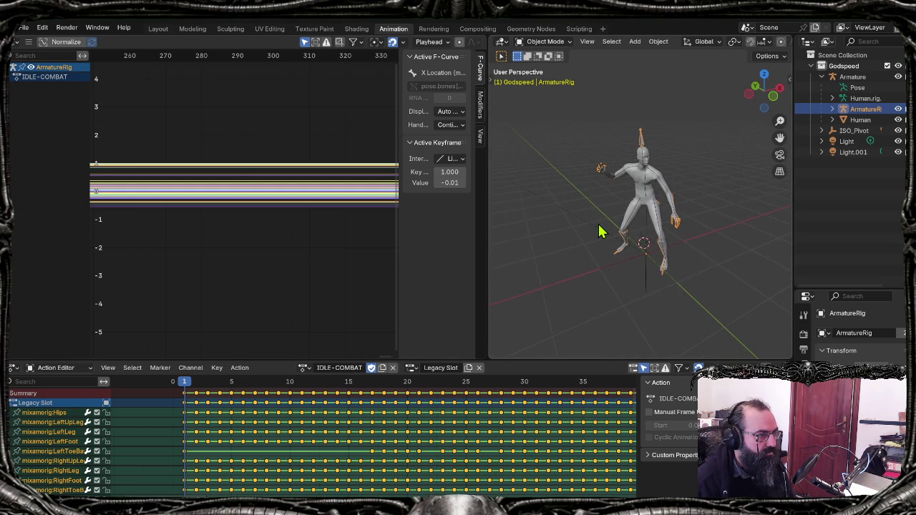
scroll(601, 231, up, 3)
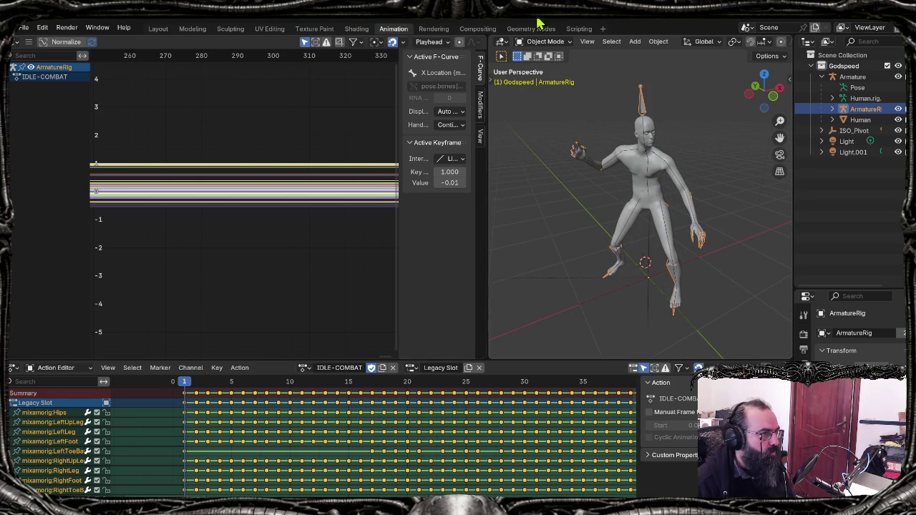
Step: In the Scripting workspace, scroll the export script to the FRAME_SPECIFIC line
click(576, 29)
scroll(423, 341, up, 3)
scroll(502, 344, up, 5)
scroll(573, 346, up, 5)
scroll(654, 349, up, 5)
scroll(615, 350, up, 5)
scroll(547, 347, up, 5)
scroll(487, 322, up, 5)
scroll(422, 287, up, 2)
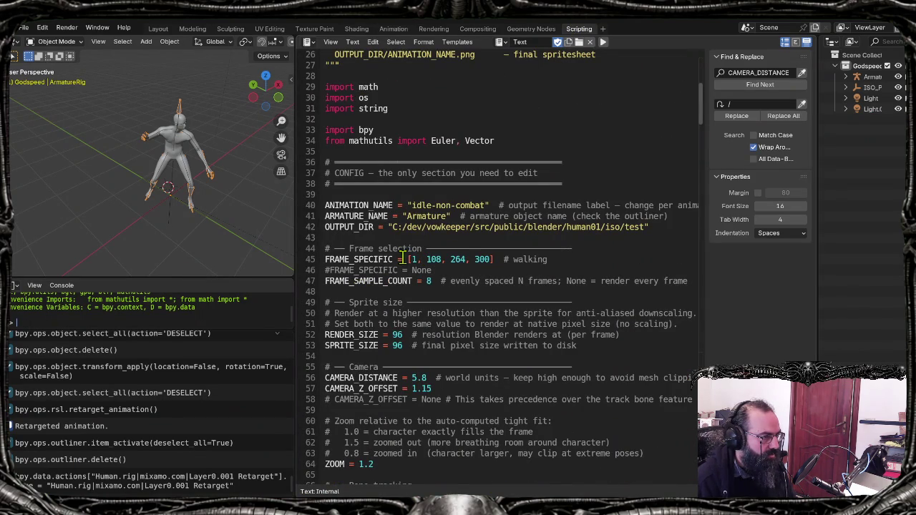
click(468, 259)
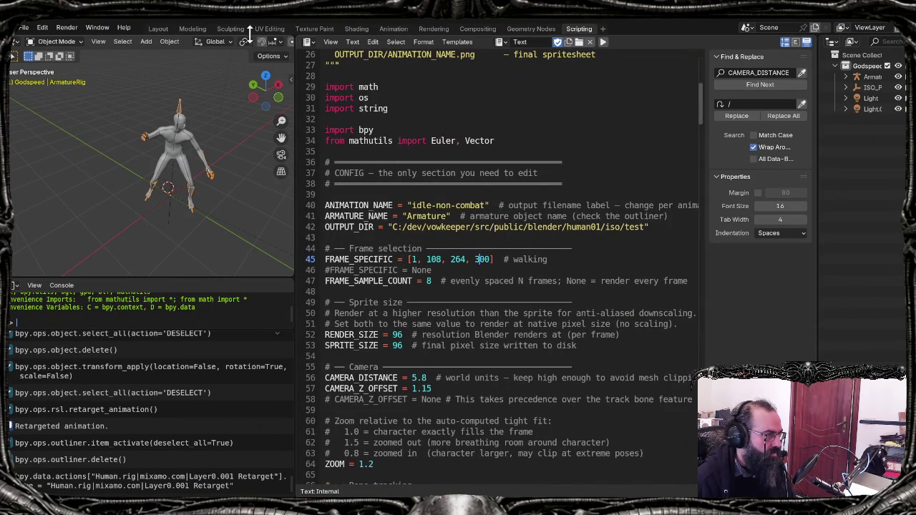
Step: Zoom the Action Editor and play IDLE-COMBAT in the Animation workspace to review its poses
click(394, 29)
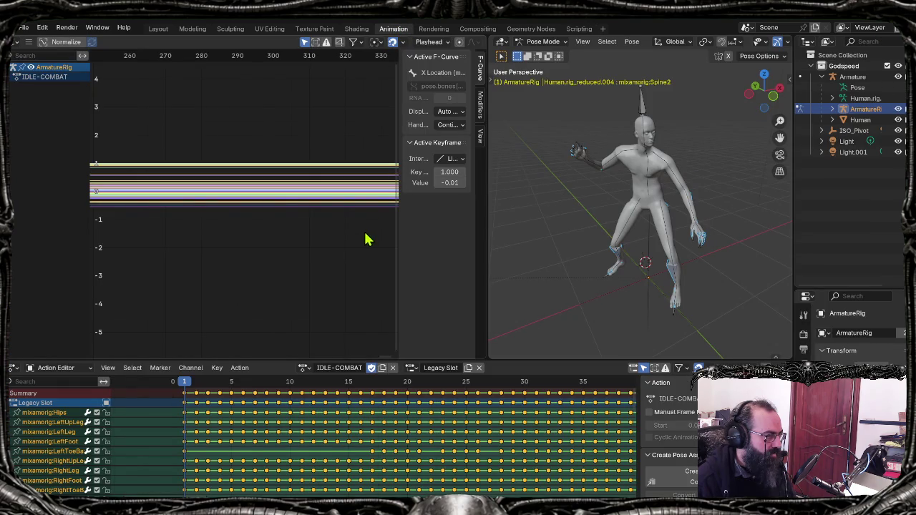
key(space)
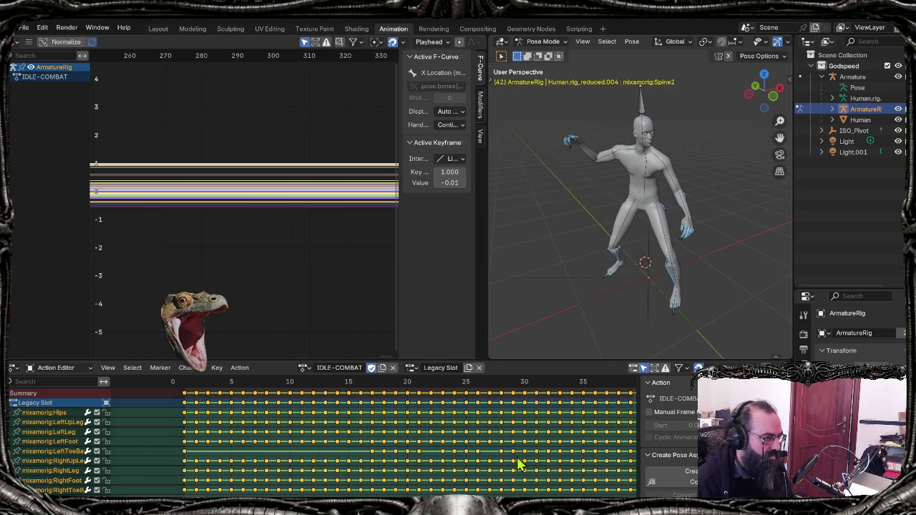
scroll(462, 450, down, 3)
shift+scroll(458, 447, up, 3)
scroll(422, 455, down, 1)
scroll(397, 458, down, 1)
scroll(391, 454, down, 2)
scroll(390, 454, down, 1)
scroll(391, 454, down, 1)
scroll(391, 454, down, 2)
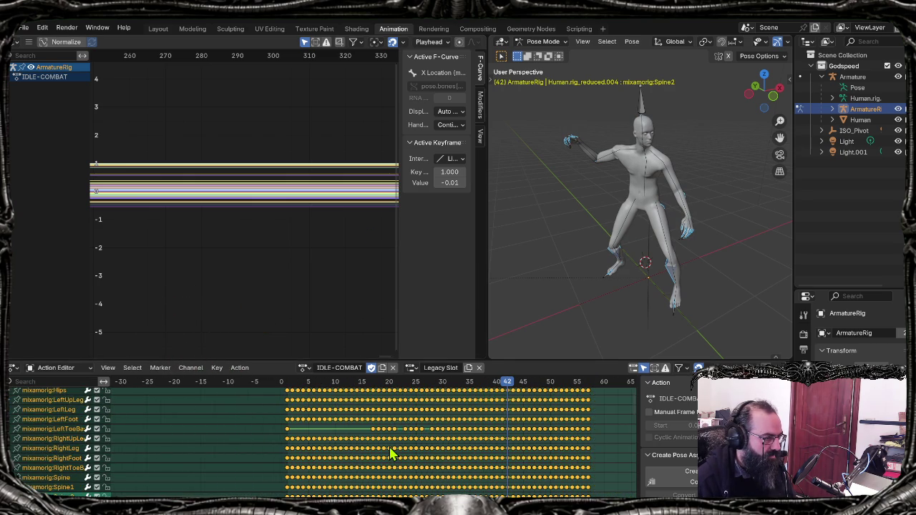
key(space)
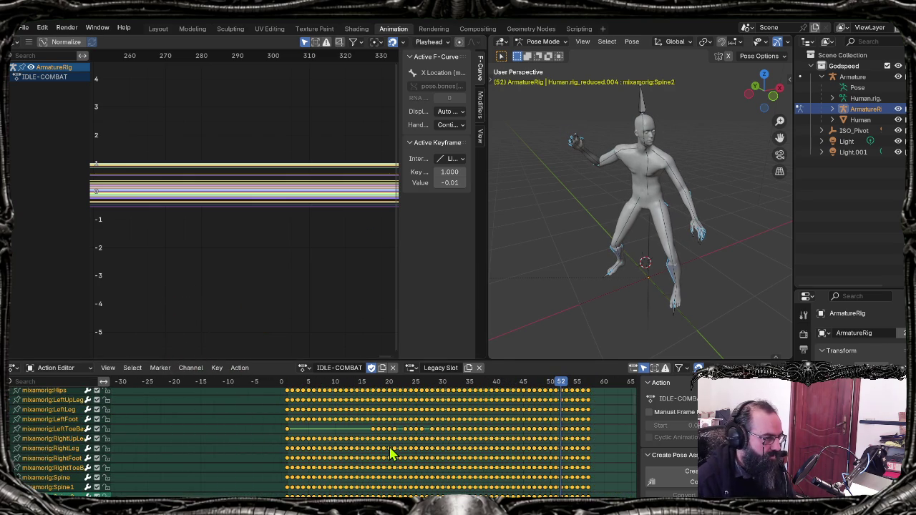
click(579, 29)
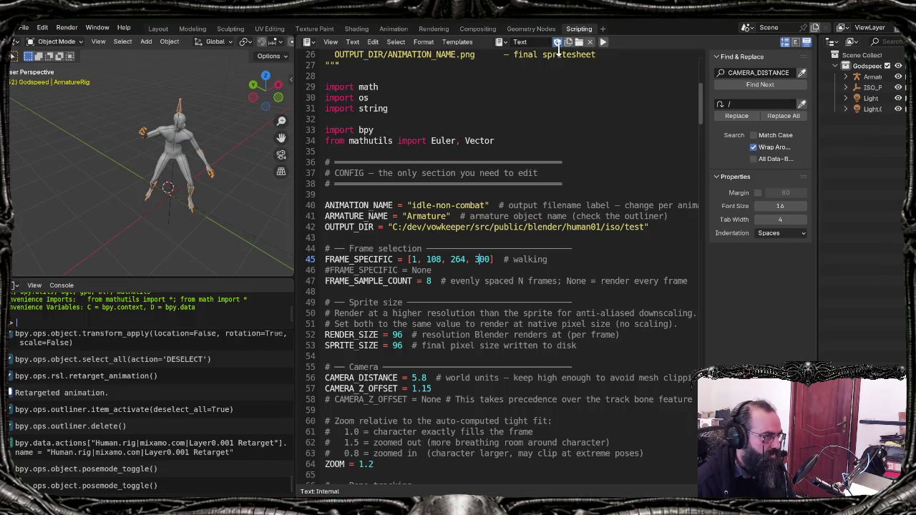
Step: Change the FRAME_SPECIFIC values on line 45 to 1, 12, 47, 52
double_click(434, 259)
text(12)
key(BackSpace)
key(BackSpace)
key(BackSpace)
text(47)
key(Delete)
key(Delete)
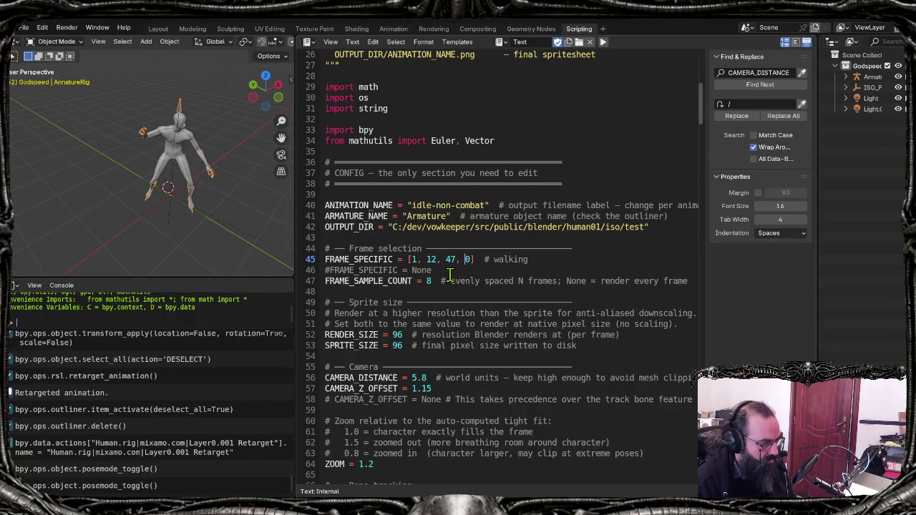
key(Delete)
text(52)
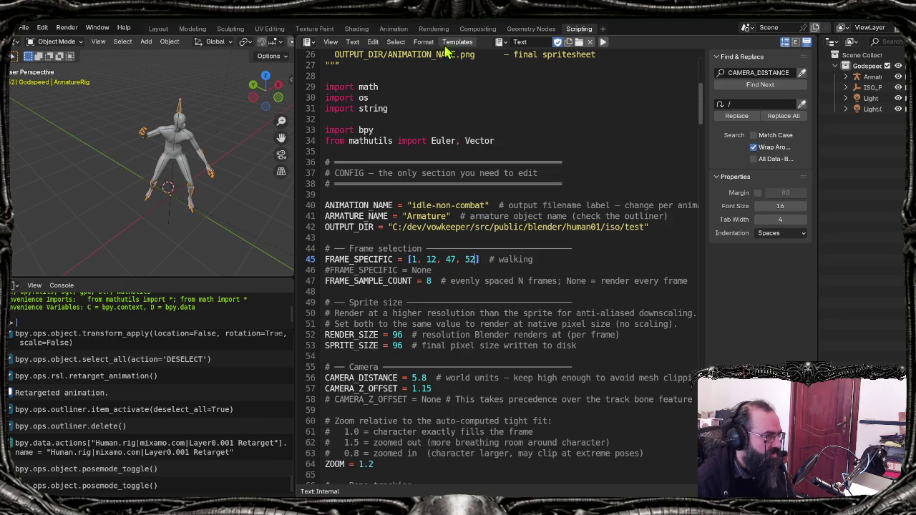
Step: Check the pose at frame 57, append 57 and change the line's comment to idle-combat
click(393, 29)
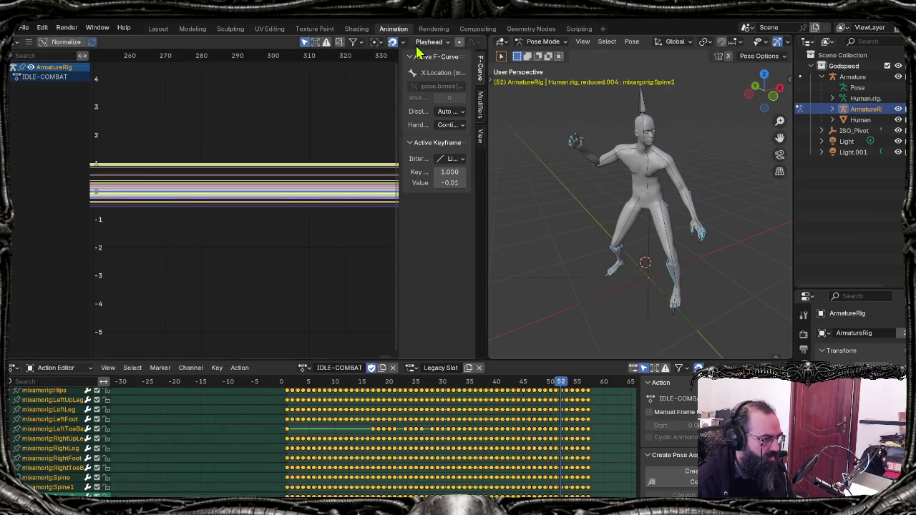
key(space)
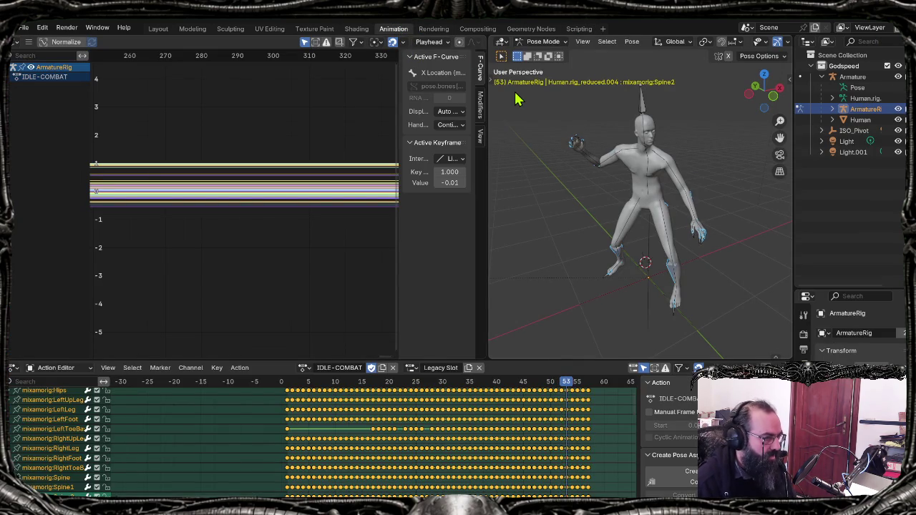
click(579, 29)
text(,57]  # walking)
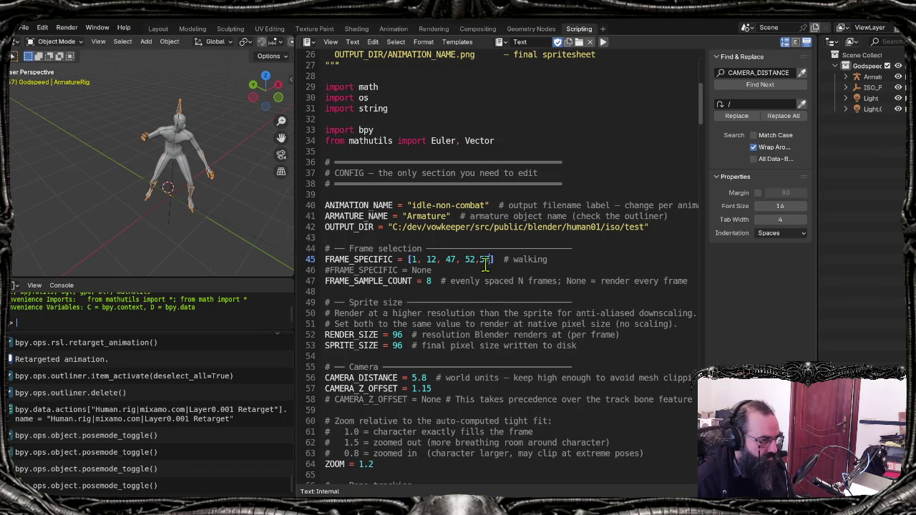
click(478, 259)
double_click(533, 259)
text(idle-combat)
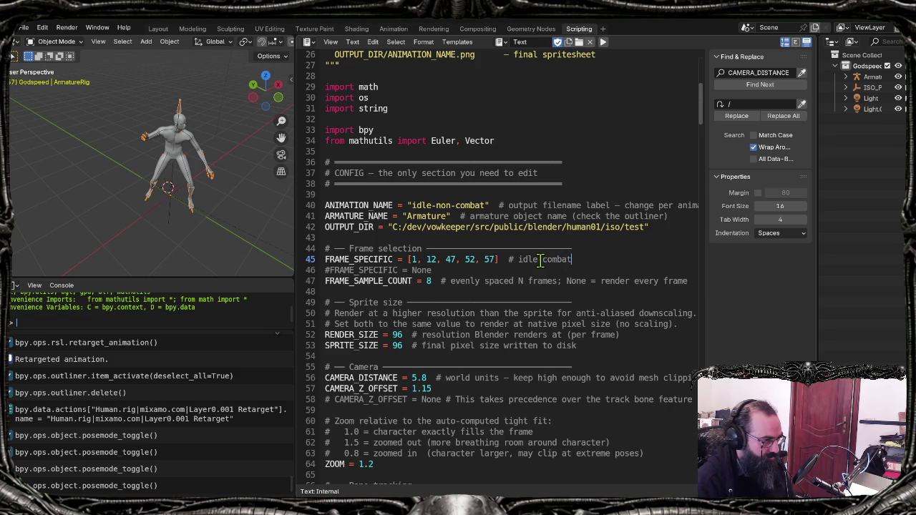
key(shift+Home)
key(ctrl+c)
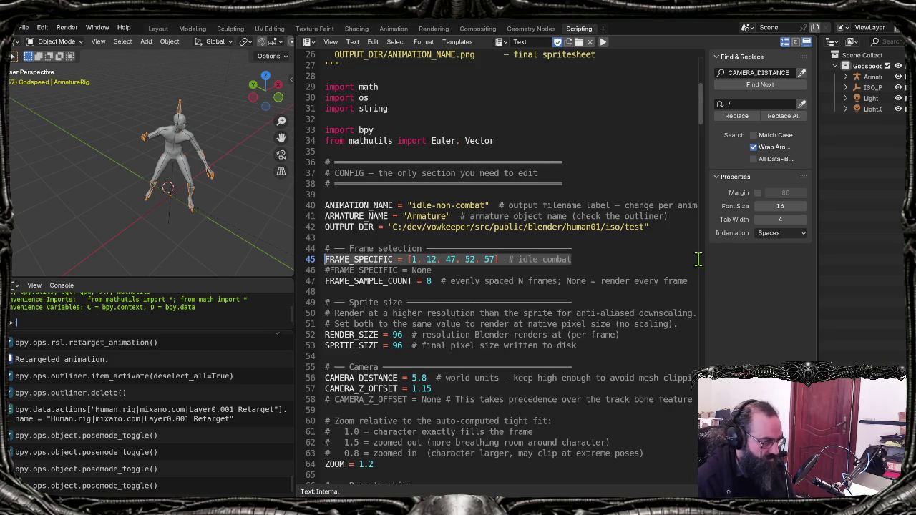
key(alt+Tab)
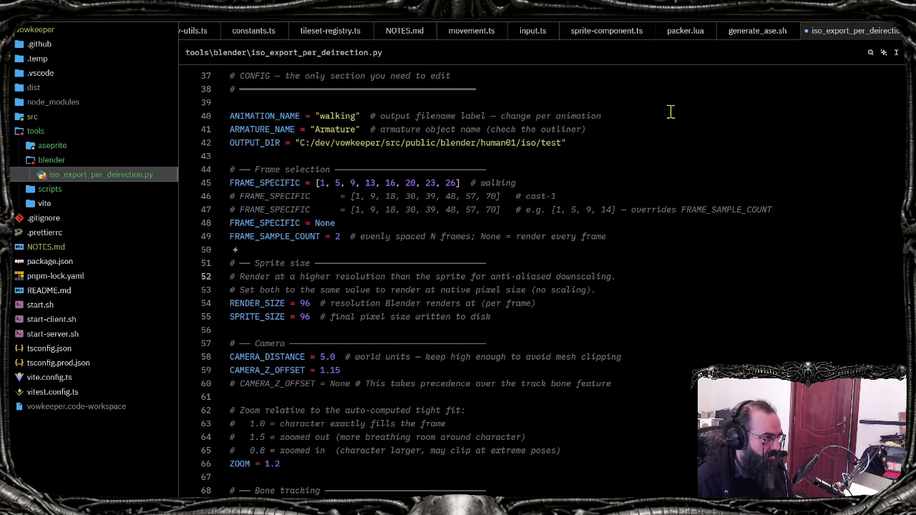
Step: Duplicate line 45, comment out the walking frames, and paste FRAME_SPECIFIC = [1, 12, 47, 52, 57] # idle-combat
key(Down)
key(Down)
key(Down)
key(Down)
key(shift+alt+Up)
key(ctrl+slash)
key(Up)
key(Home)
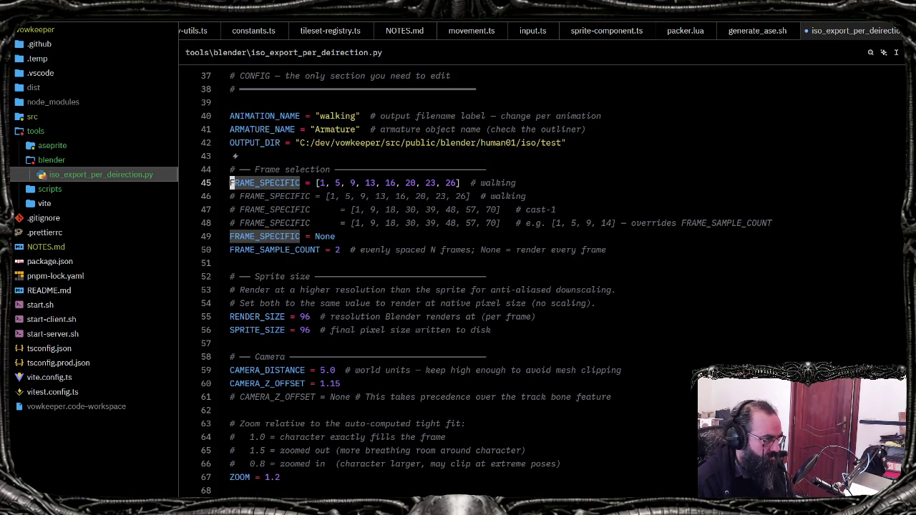
key(shift+End)
key(ctrl+v)
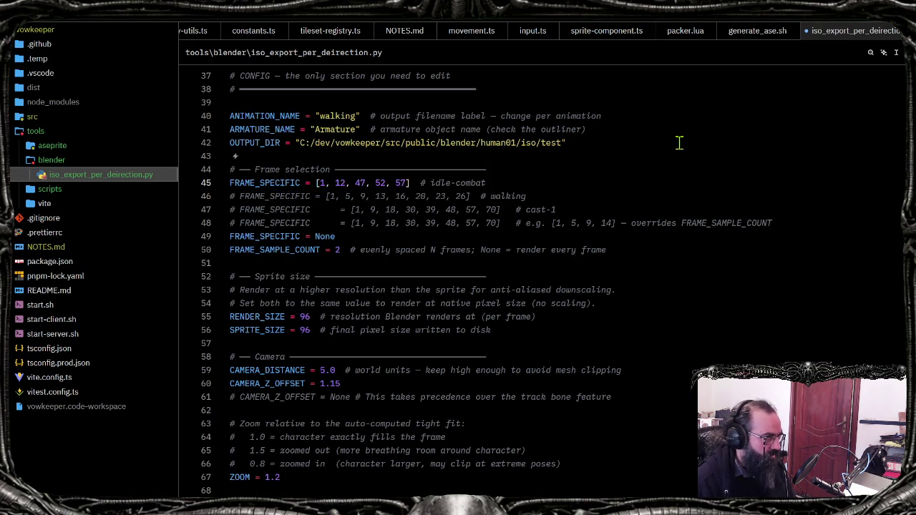
key(alt+Tab)
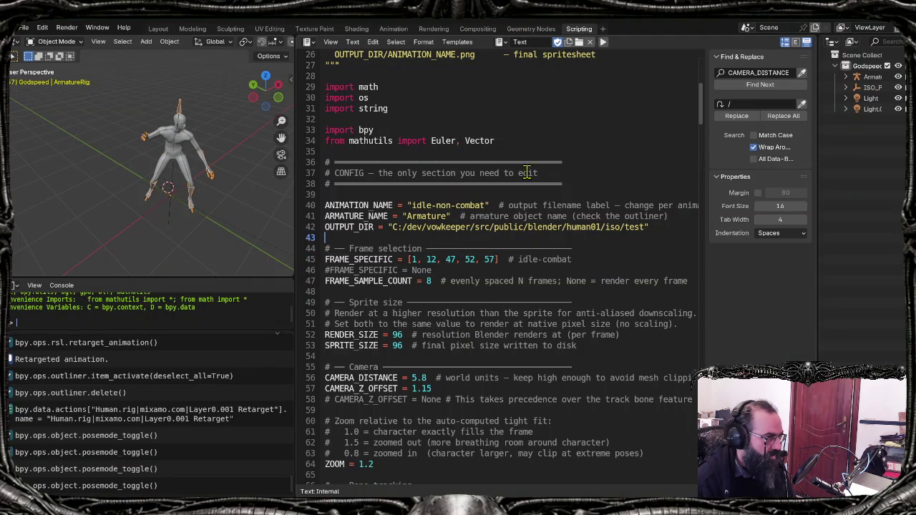
Step: Save the scene and change ANIMATION_NAME from idle-non-combat to idle-combat
key(ctrl+s)
double_click(445, 206)
key(BackSpace)
key(BackSpace)
click(505, 216)
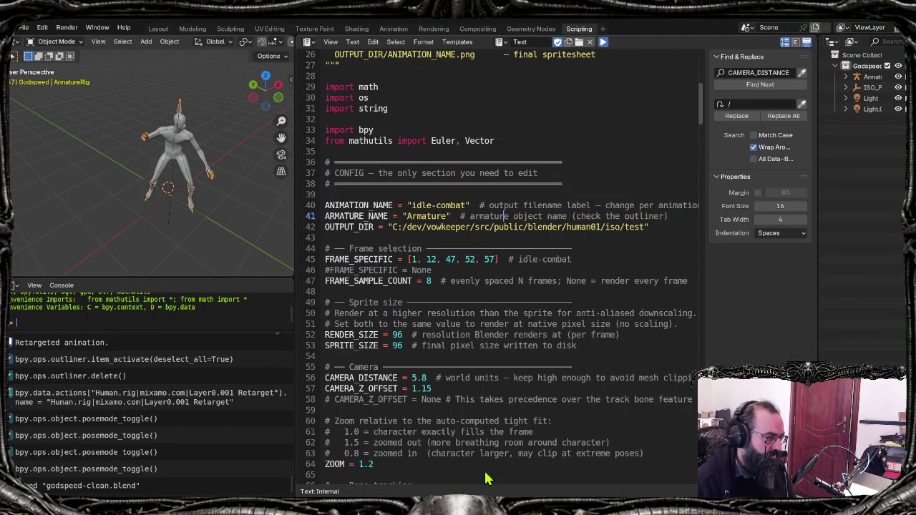
key(alt+Tab)
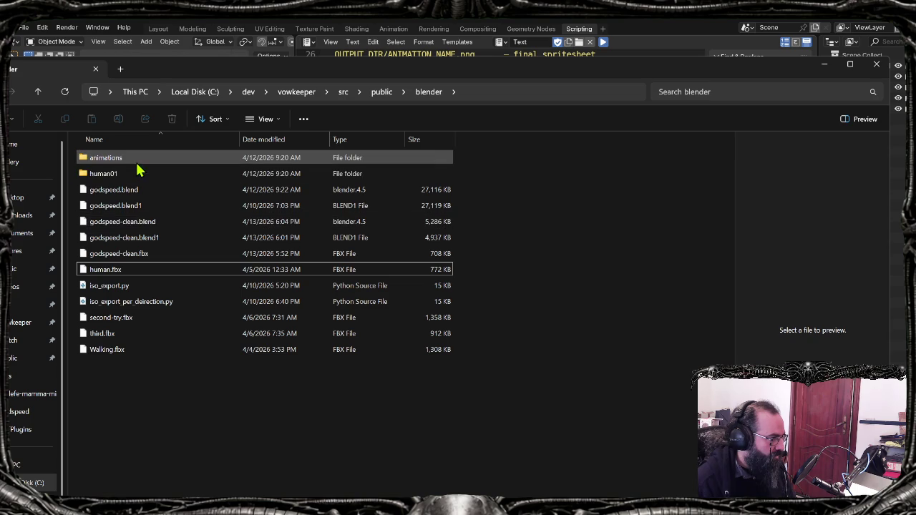
Step: Open human01/iso/test and permanently delete the old test.aseprite
double_click(132, 174)
double_click(125, 160)
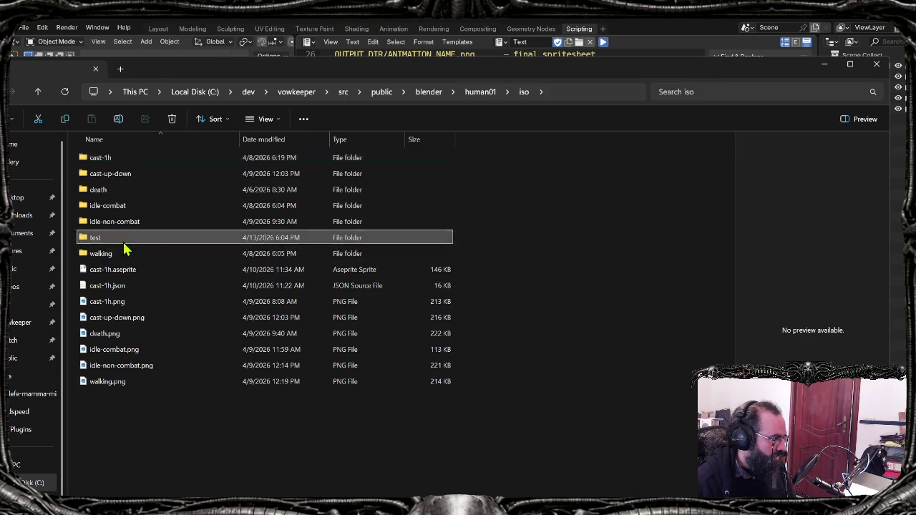
double_click(123, 239)
click(126, 223)
key(shift+Delete)
key(Return)
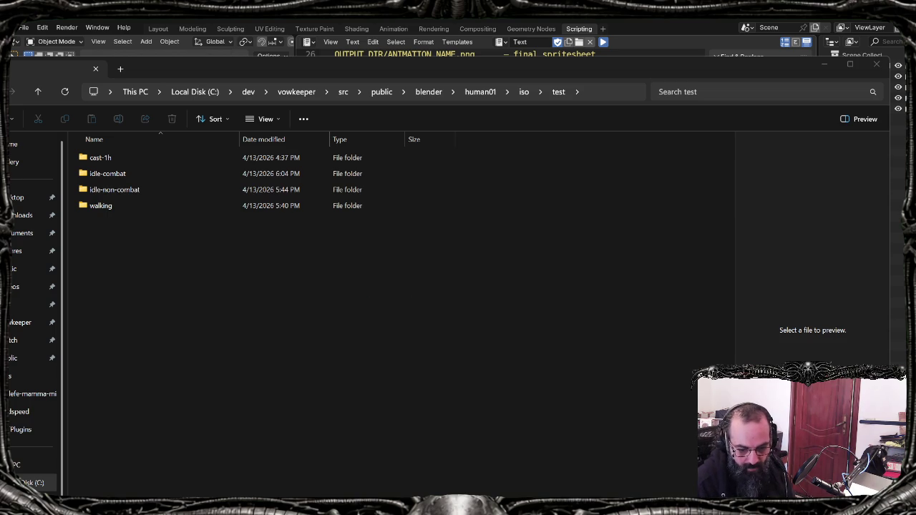
Step: Reposition the File Explorer window, then recall the generate_ase.sh command in Git Bash
click(530, 473)
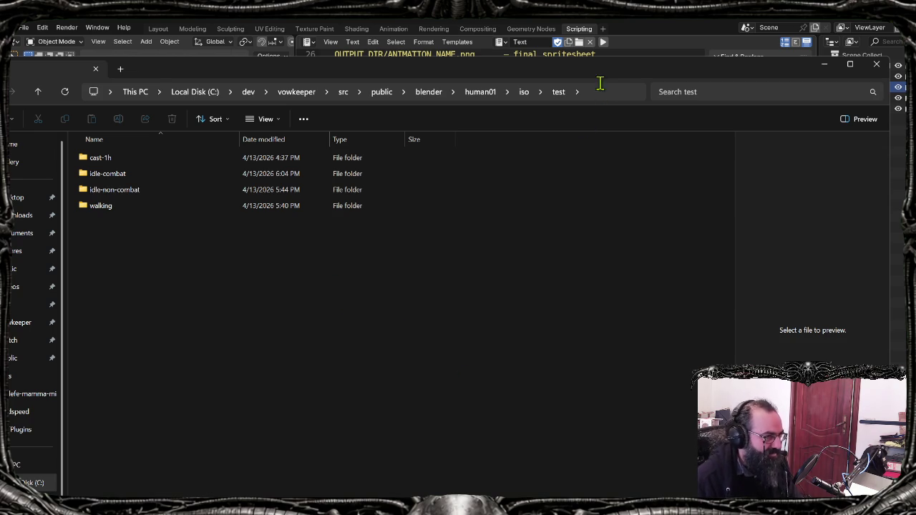
drag(612, 75, 645, 30)
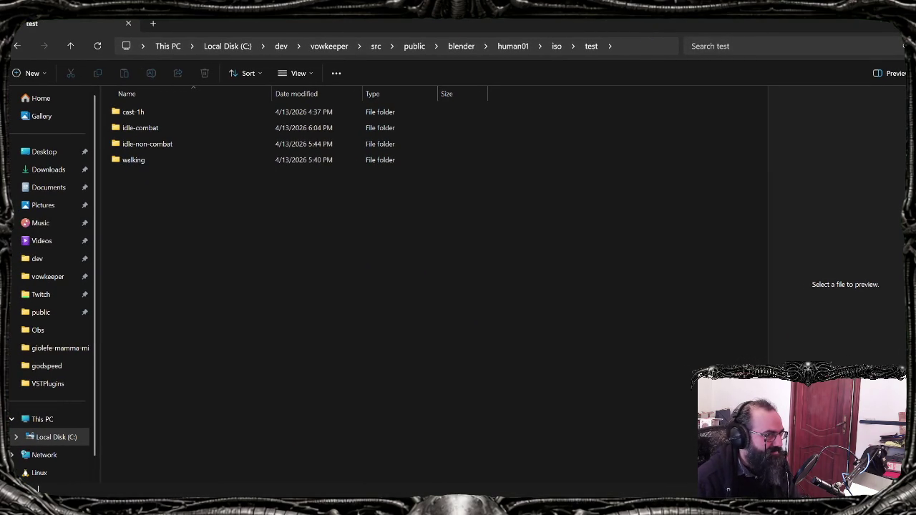
drag(907, 36, 802, 36)
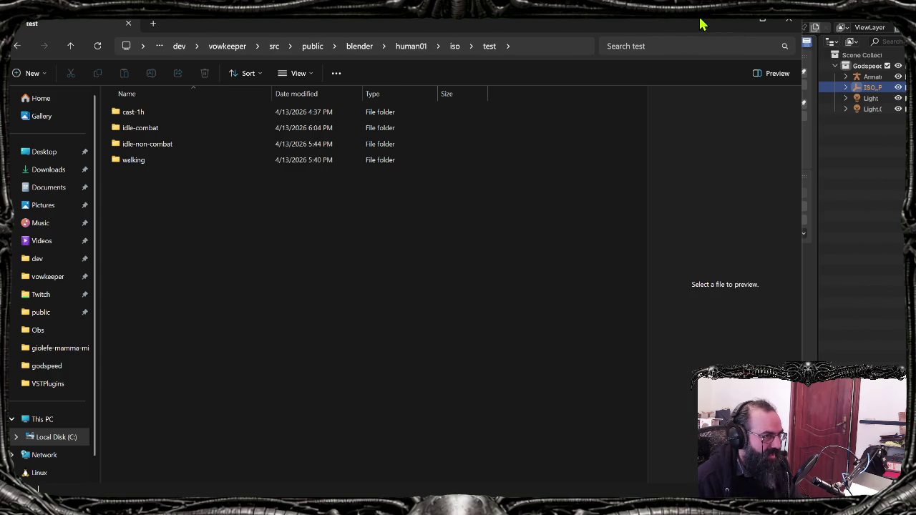
drag(702, 24, 736, 55)
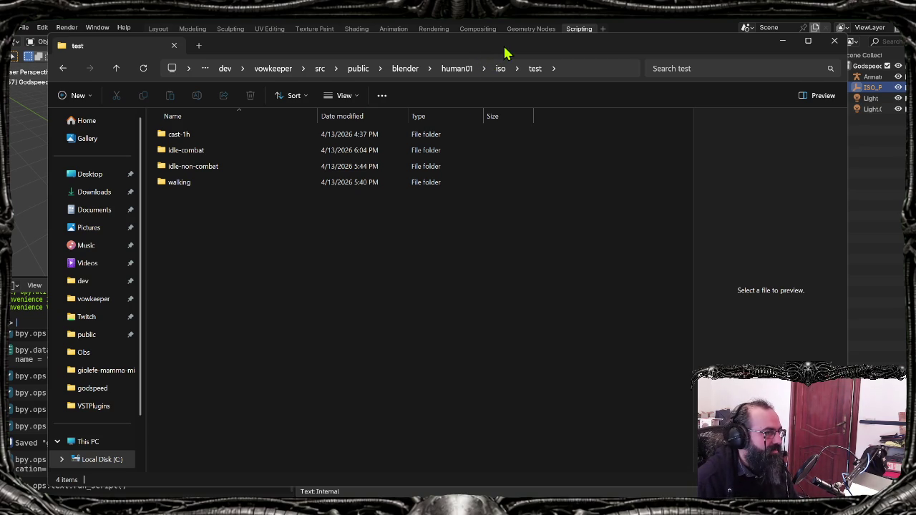
drag(504, 47, 482, 53)
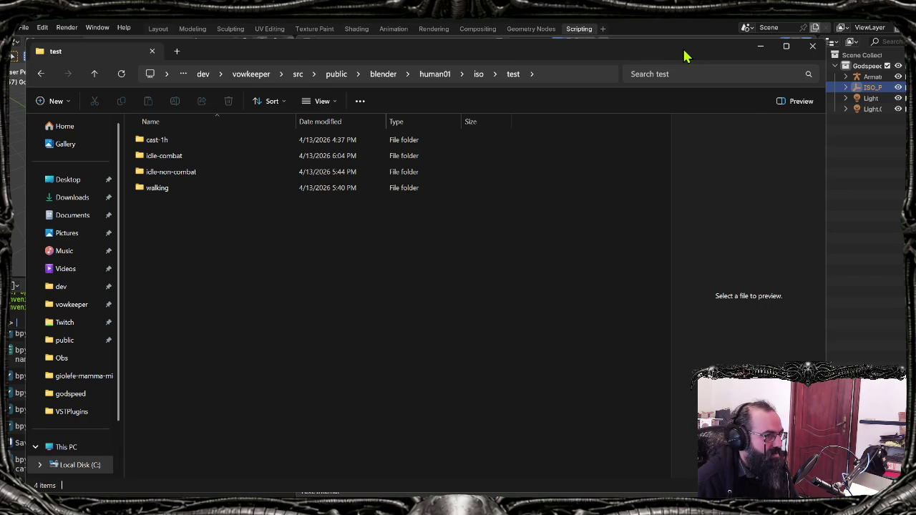
drag(686, 51, 702, 53)
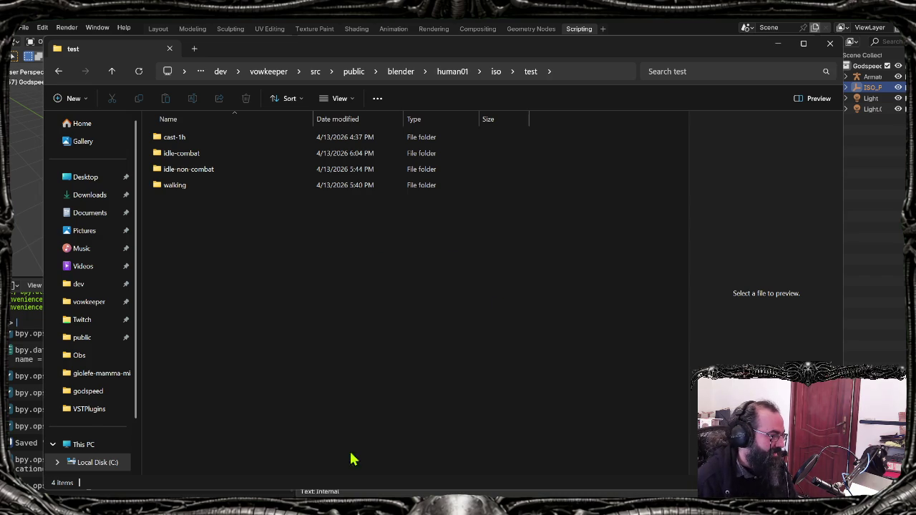
key(alt+Tab)
key(Up)
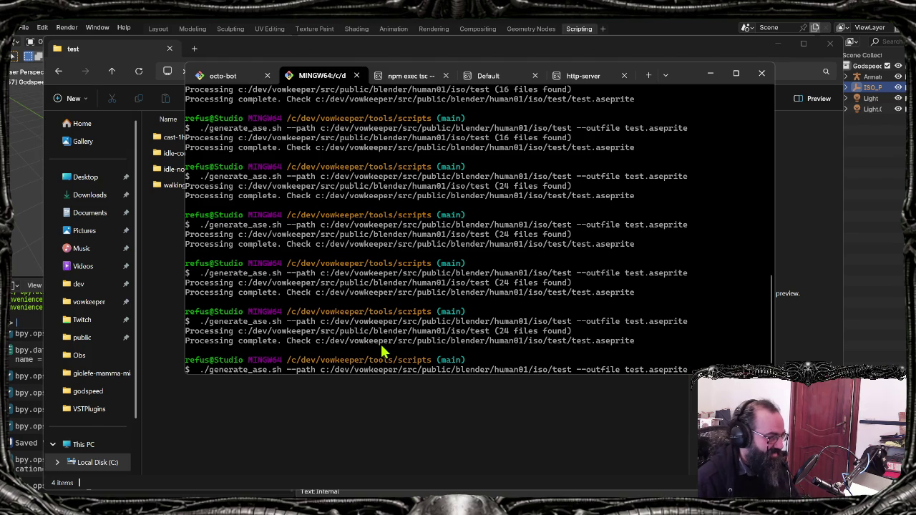
Step: Run generate_ase.sh to rebuild test.aseprite from the test folder and open it in Aseprite
key(Return)
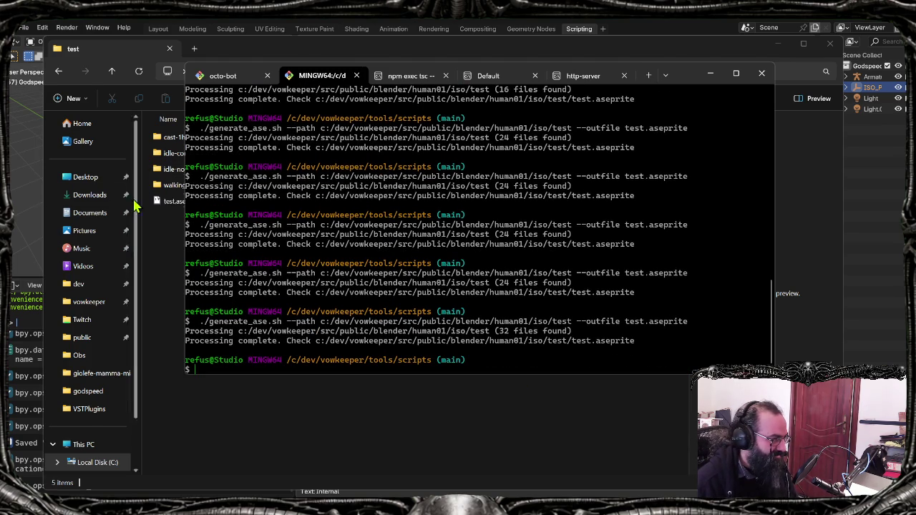
click(156, 179)
click(170, 204)
double_click(172, 204)
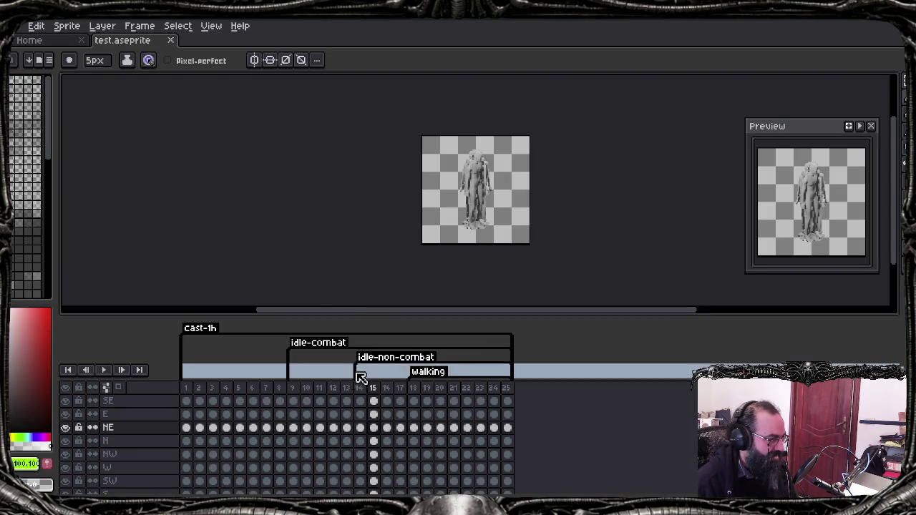
Step: End the cast-1h tag at frame 8, move idle-non-combat to the top row, and show only NE
drag(324, 356, 279, 351)
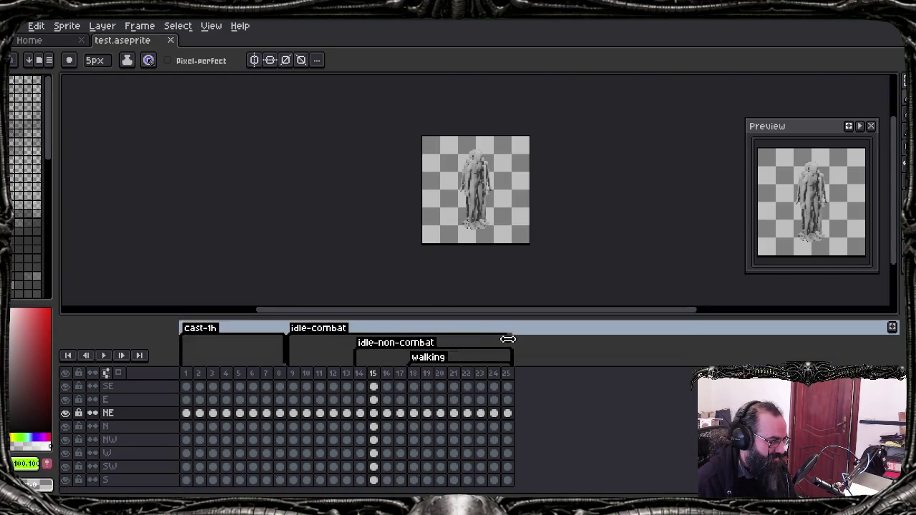
drag(350, 351, 358, 351)
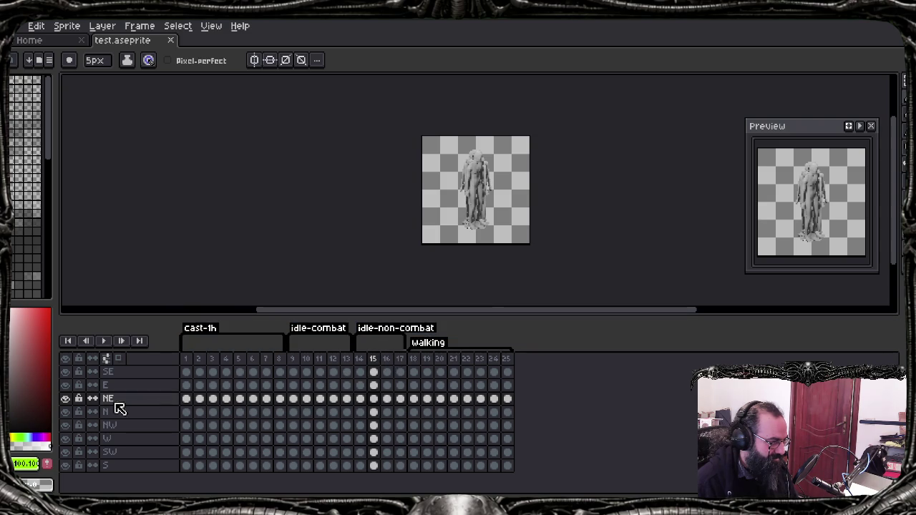
click(65, 359)
click(68, 399)
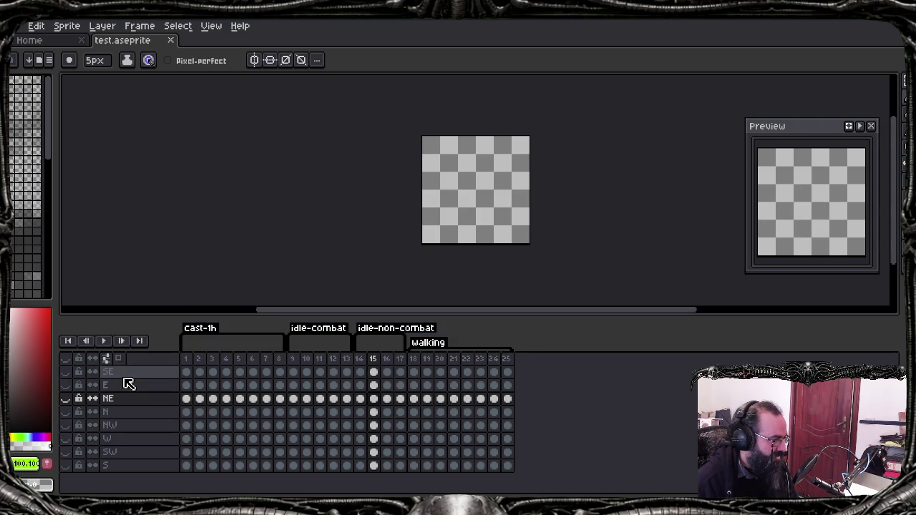
Step: Show the SE direction layer and play through its animation frames
click(65, 372)
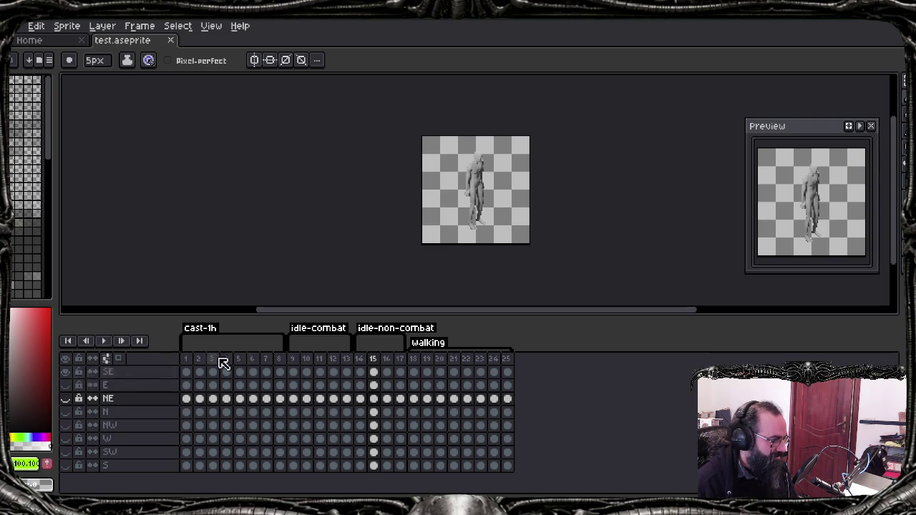
key(Return)
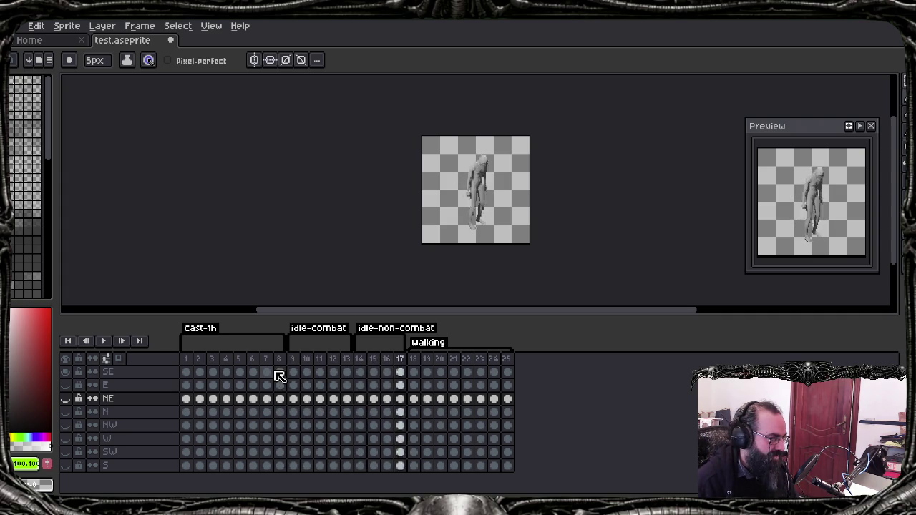
key(Return)
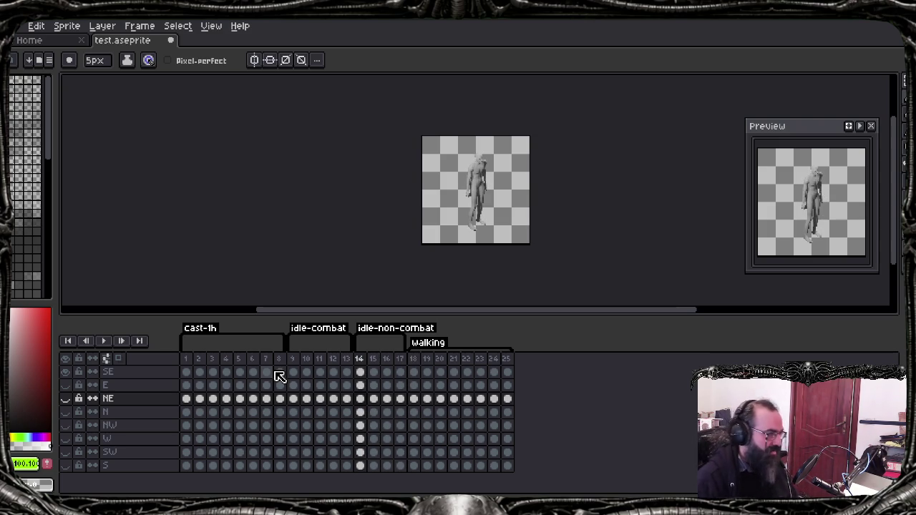
key(Return)
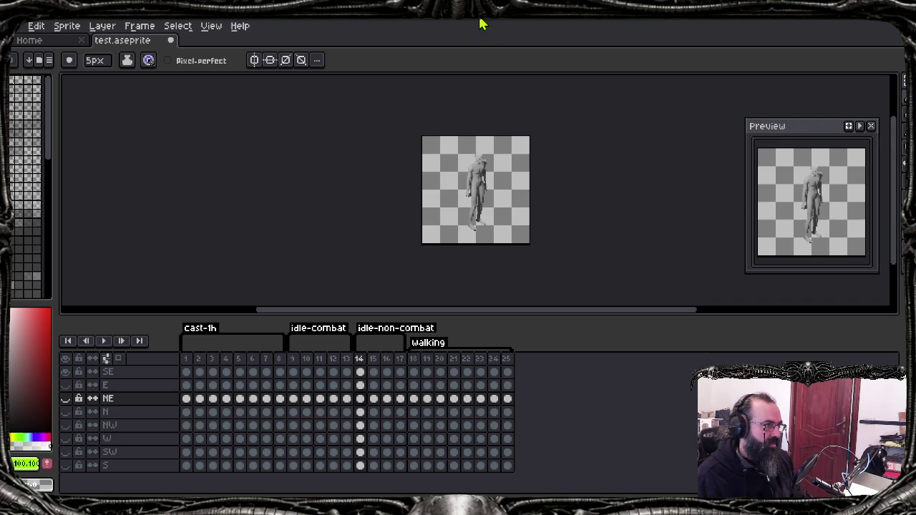
Step: Play the SE direction's animation starting from frame 15, then stop it
click(373, 372)
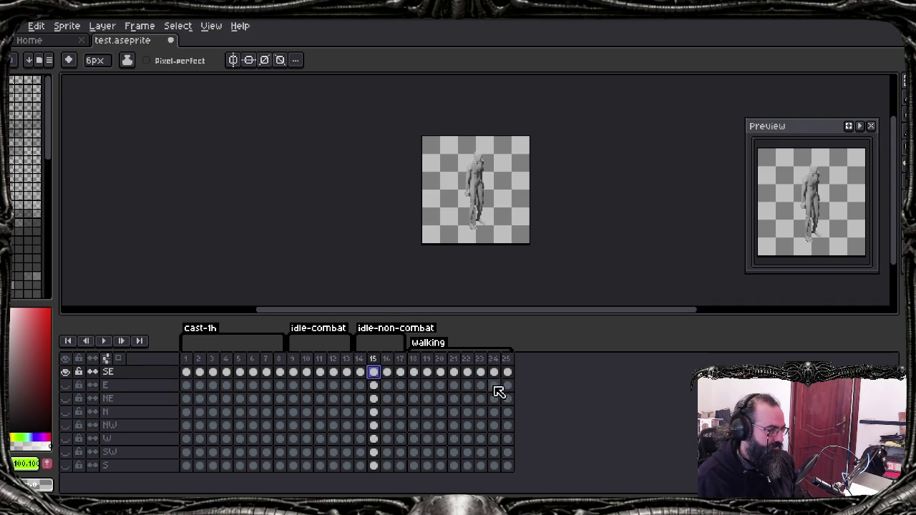
key(Return)
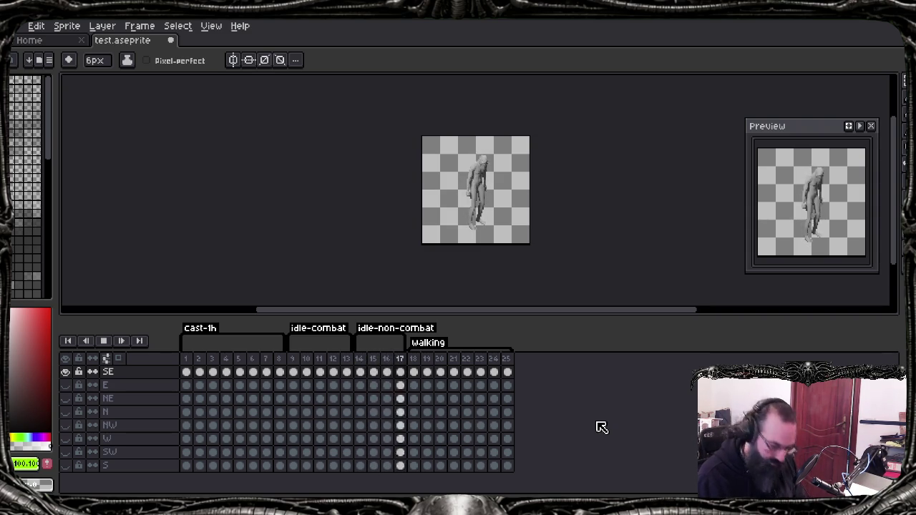
key(Return)
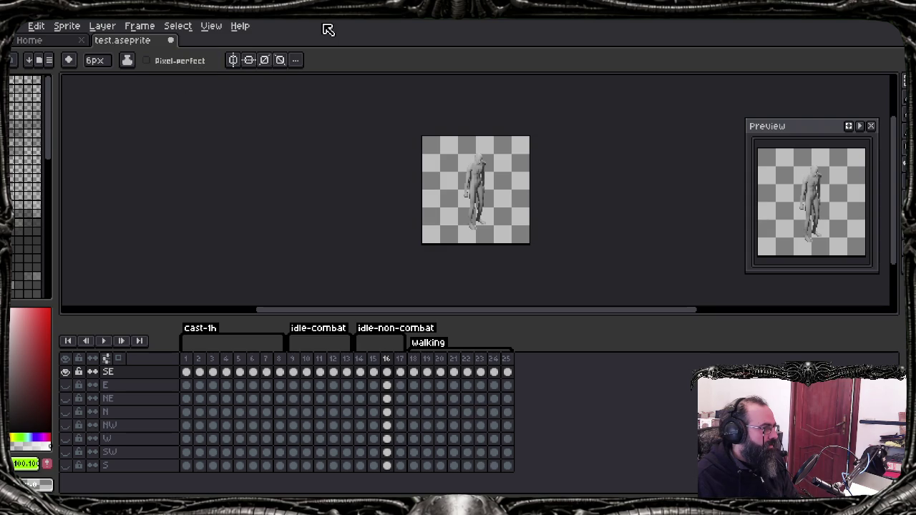
Step: Save test.aseprite, select the Move tool, and switch over to Blender
key(ctrl+s)
key(v)
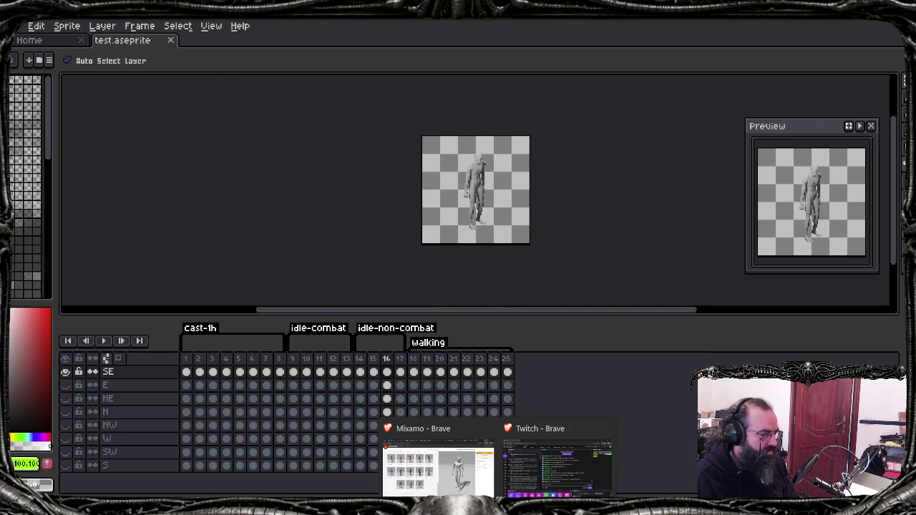
click(541, 476)
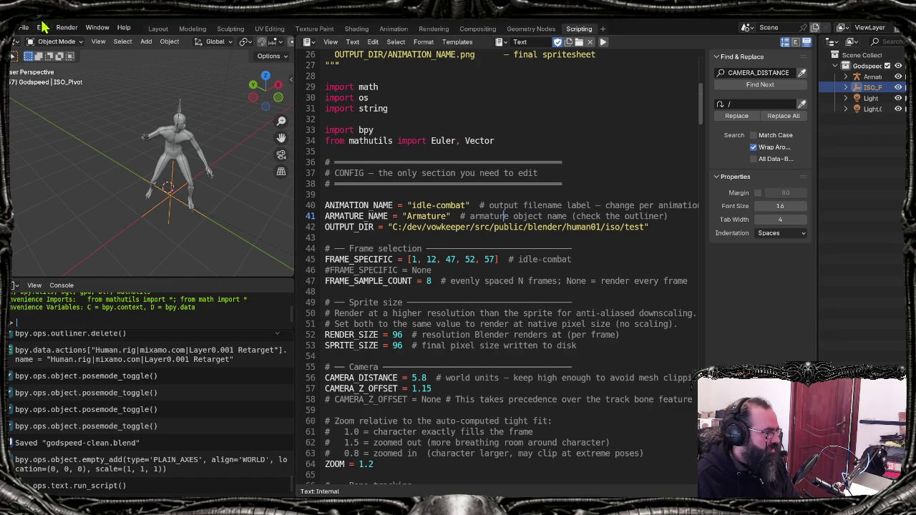
Step: Save the blend file and import death.fbx through File > Import > FBX
key(ctrl+s)
click(24, 28)
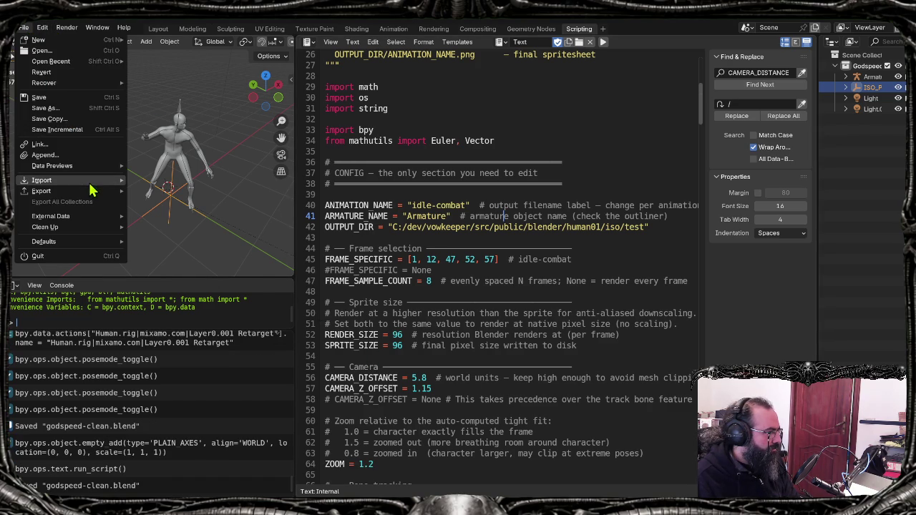
mouse_move(42, 180)
click(190, 289)
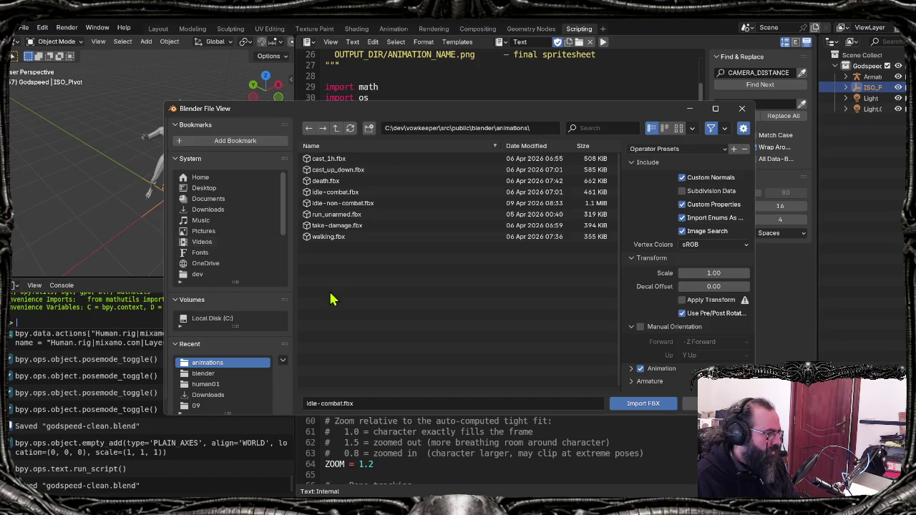
click(348, 214)
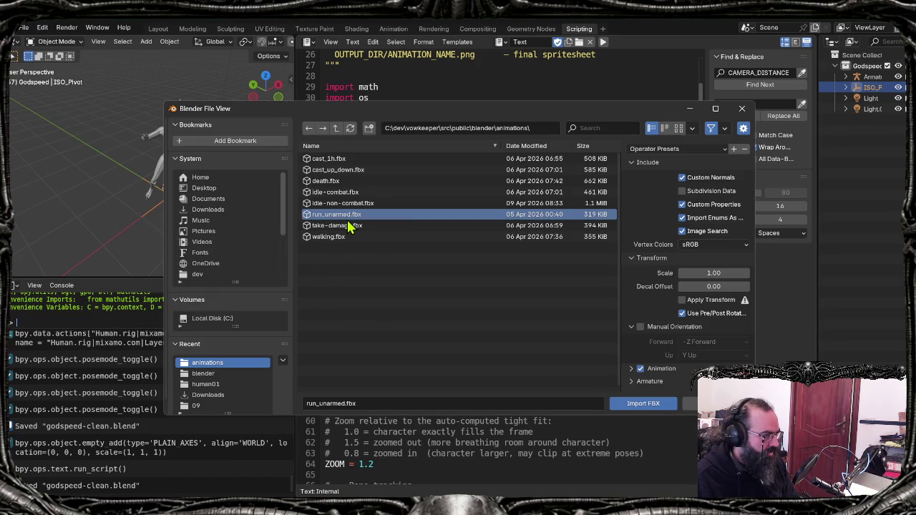
click(351, 182)
click(361, 171)
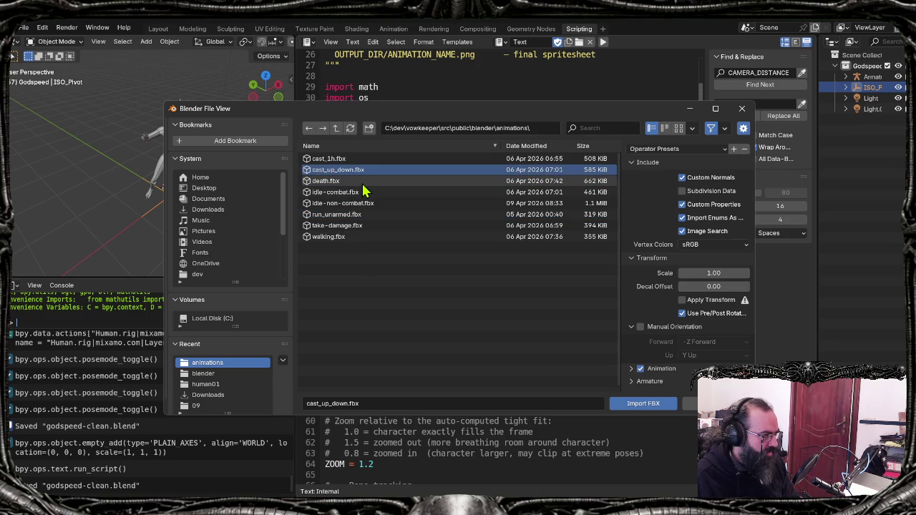
click(363, 182)
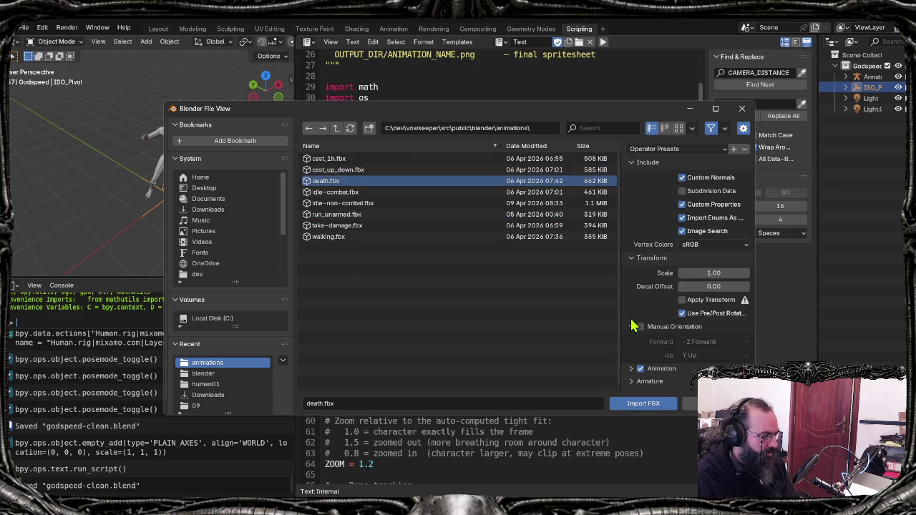
click(657, 406)
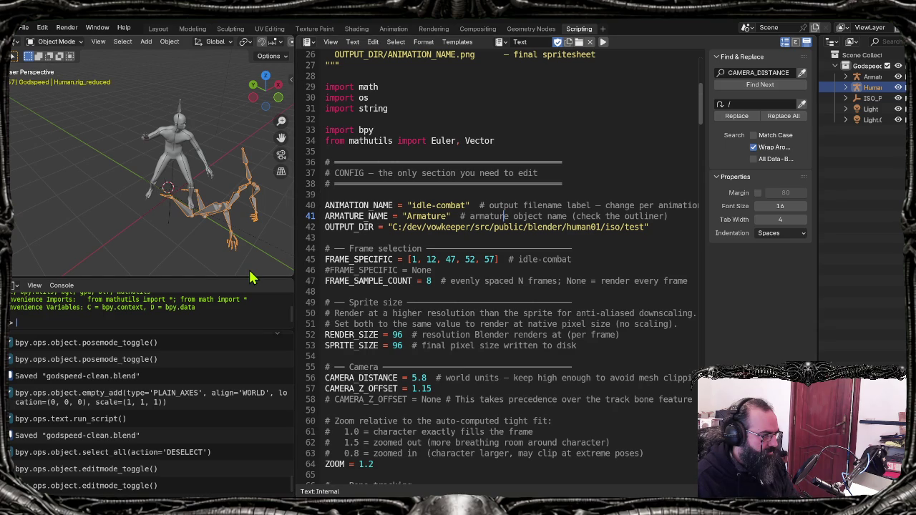
Step: Preview the death animation, then retarget it from Human.rig_reduced onto ArmatureRig with Rokoko
key(ctrl+z)
key(space)
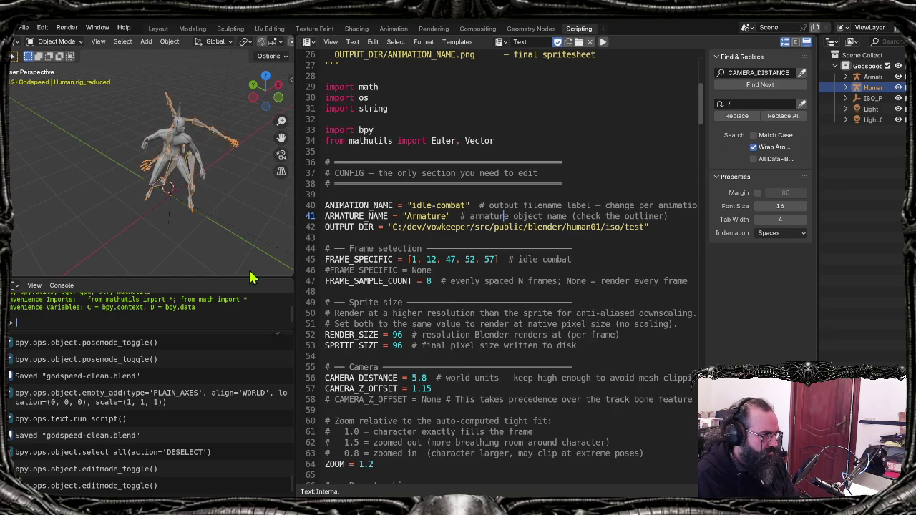
click(156, 28)
click(717, 128)
click(388, 159)
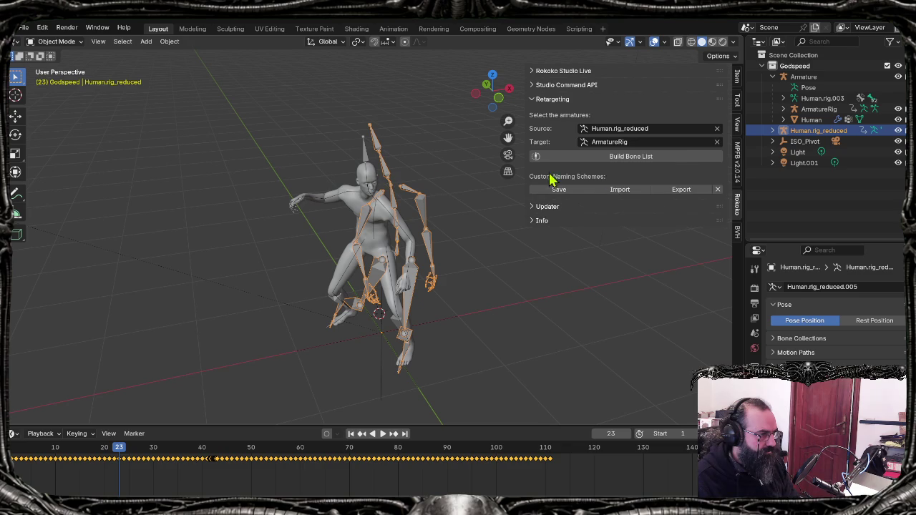
click(679, 159)
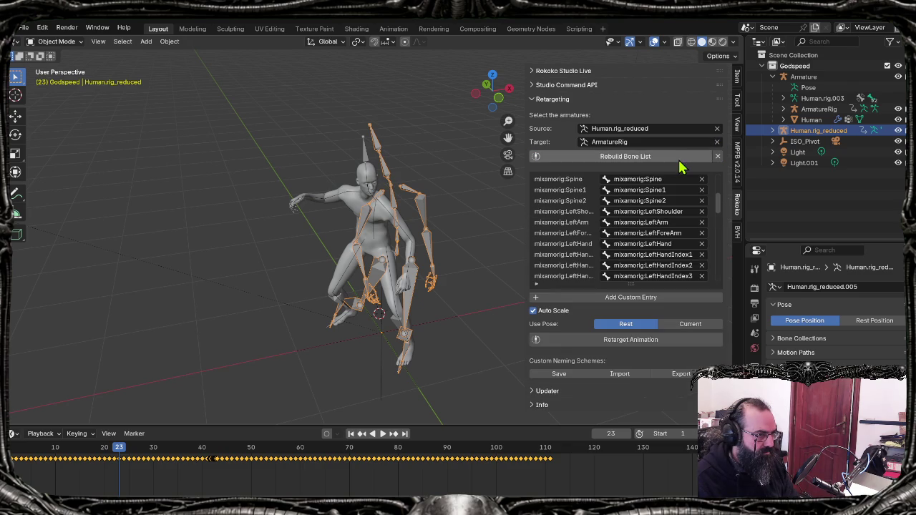
click(651, 342)
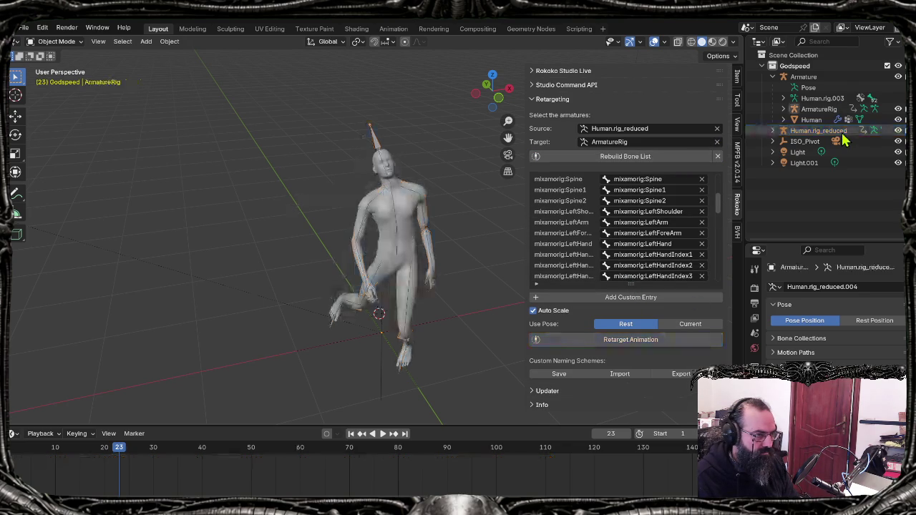
Step: Delete the imported Human.rig_reduced rig, rewind to frame 1, and return to the export script
click(821, 132)
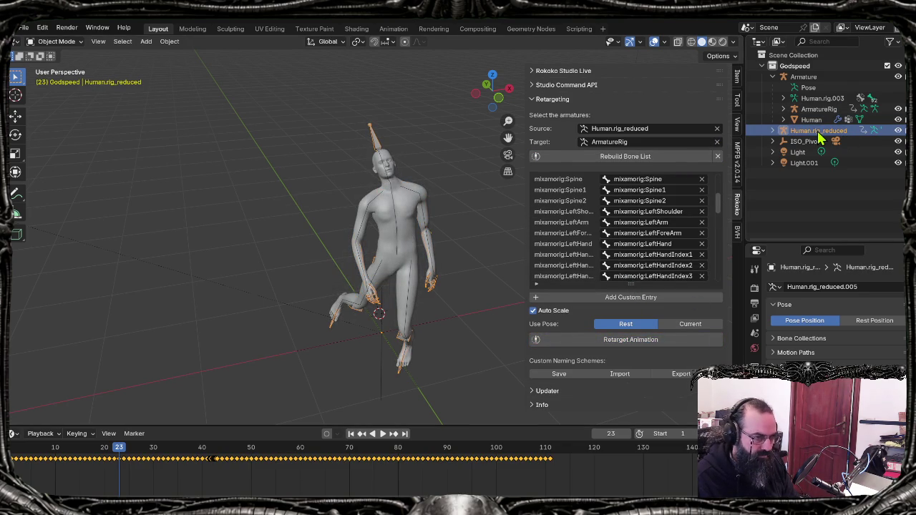
key(x)
key(shift+Left)
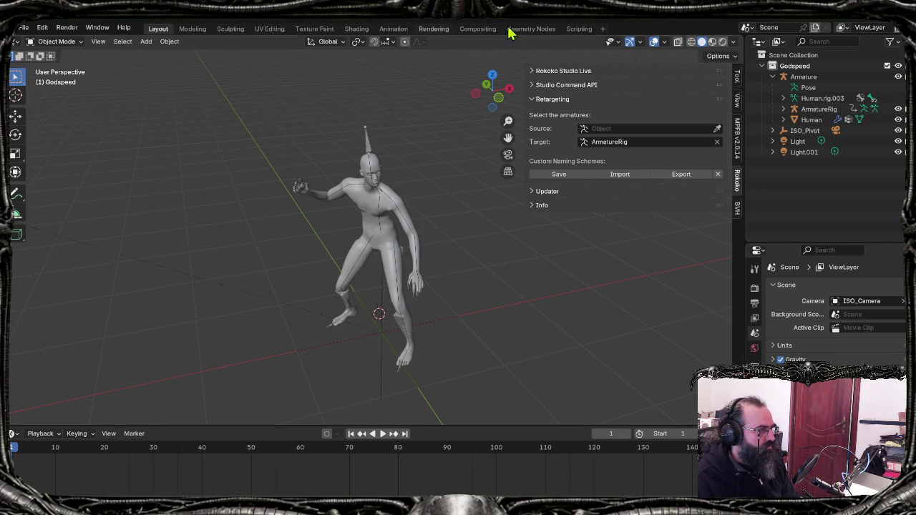
click(579, 29)
click(490, 260)
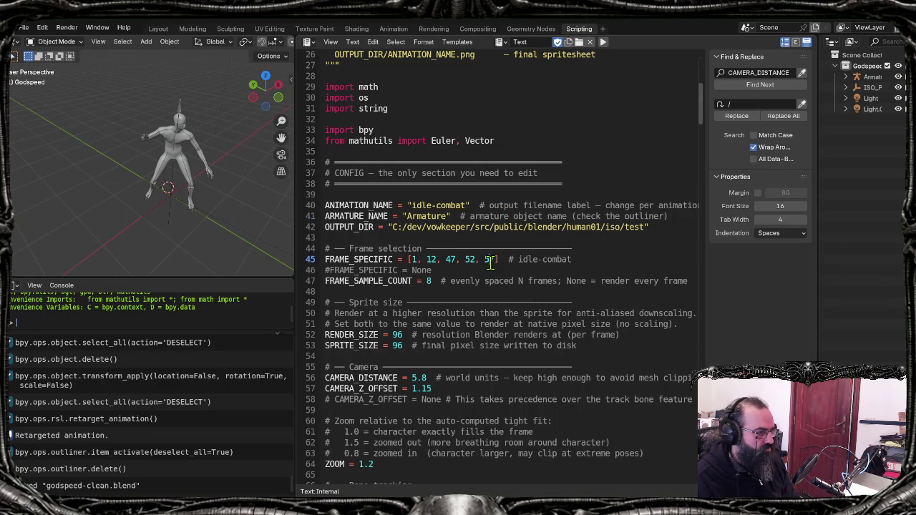
Step: Comment out FRAME_SPECIFIC and TRACK_BONE = None, enable the spine TRACK_BONE line, and save
key(ctrl+slash)
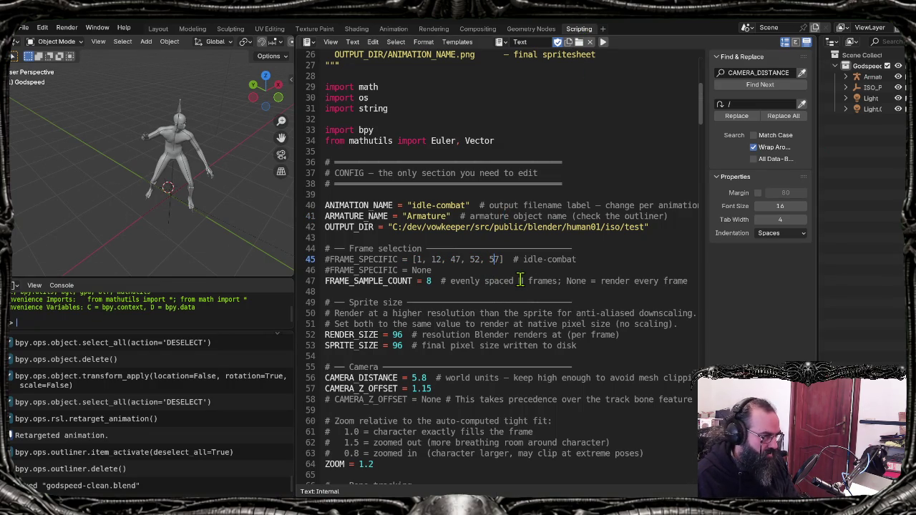
scroll(458, 405, down, 4)
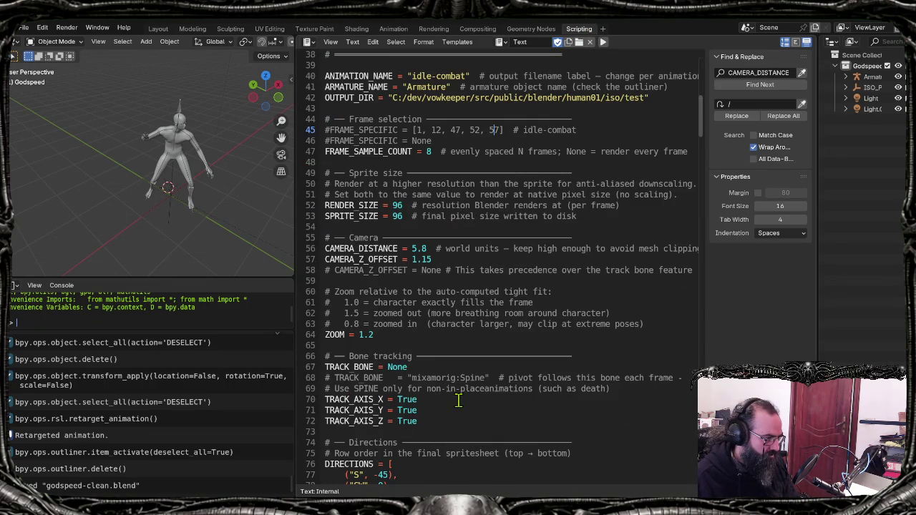
click(467, 366)
key(ctrl+slash)
key(Down)
key(ctrl+slash)
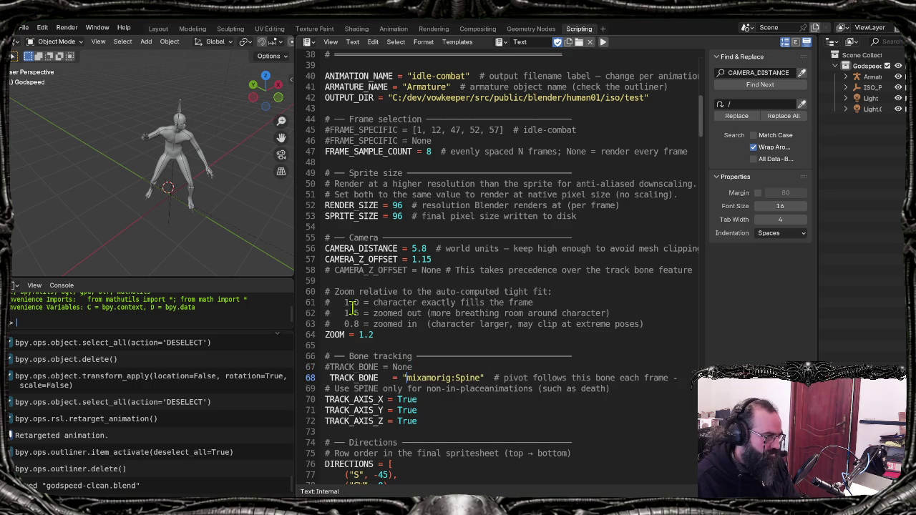
key(ctrl+s)
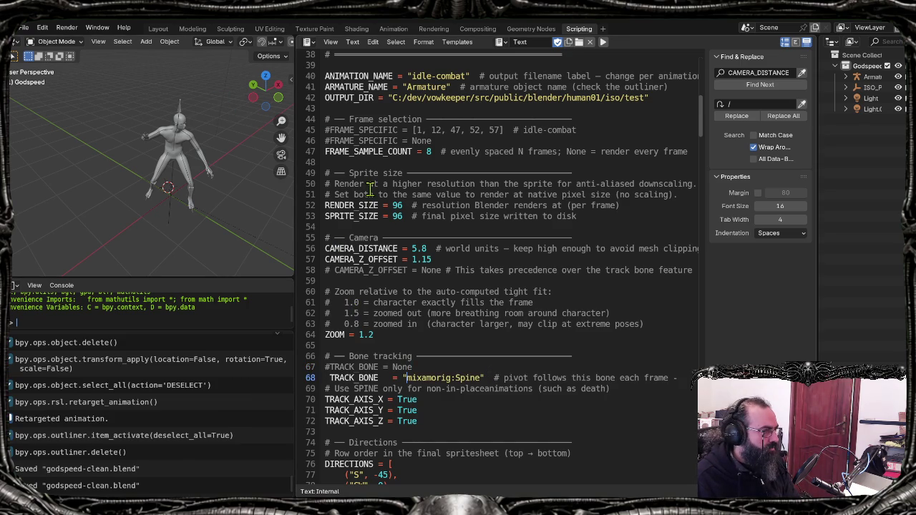
Step: Preview the animation in the viewport and re-toggle the TRACK_BONE comment lines
double_click(438, 76)
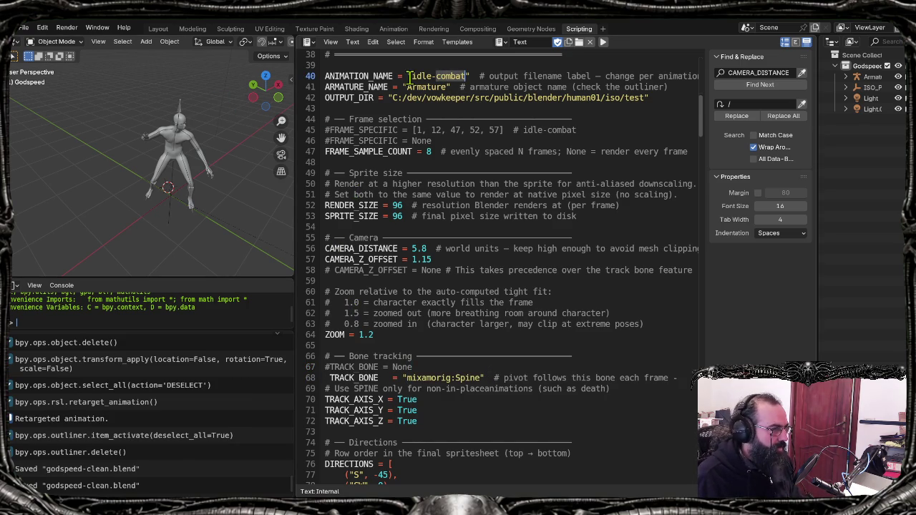
double_click(421, 75)
key(ctrl+shift+Right)
key(ctrl+shift+Right)
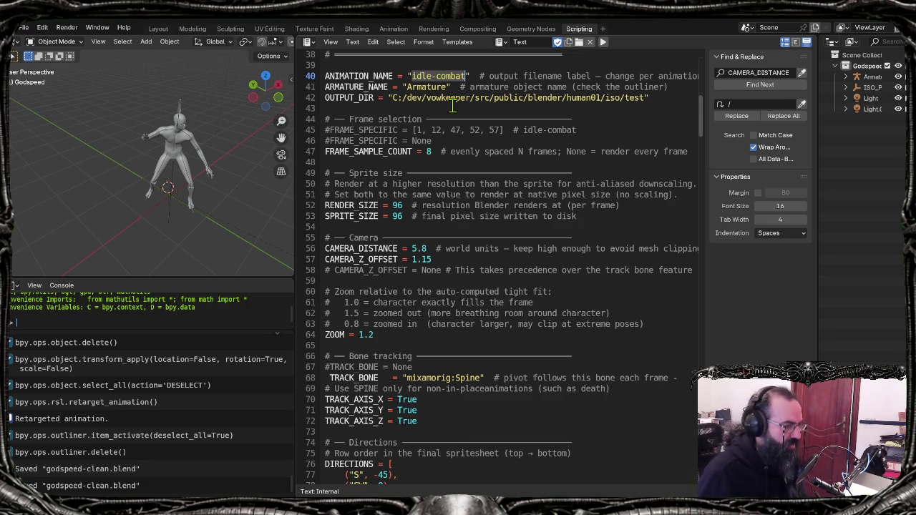
key(space)
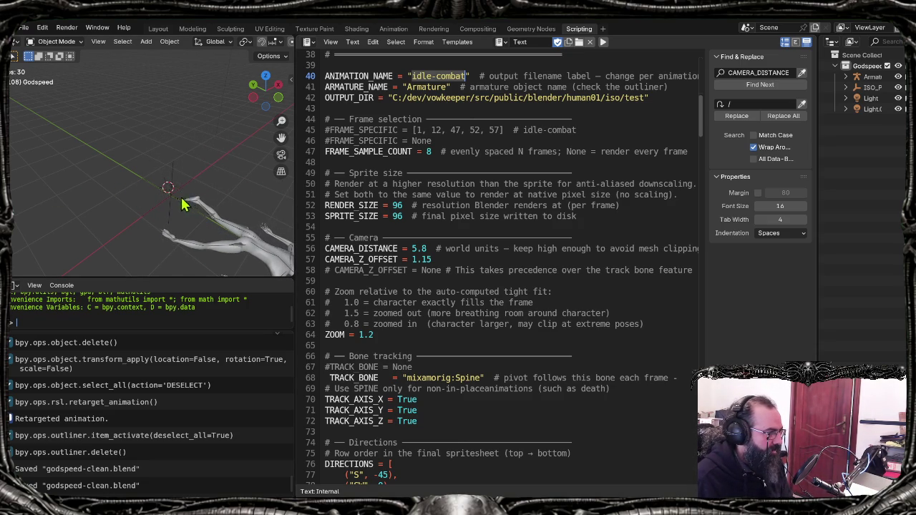
key(space)
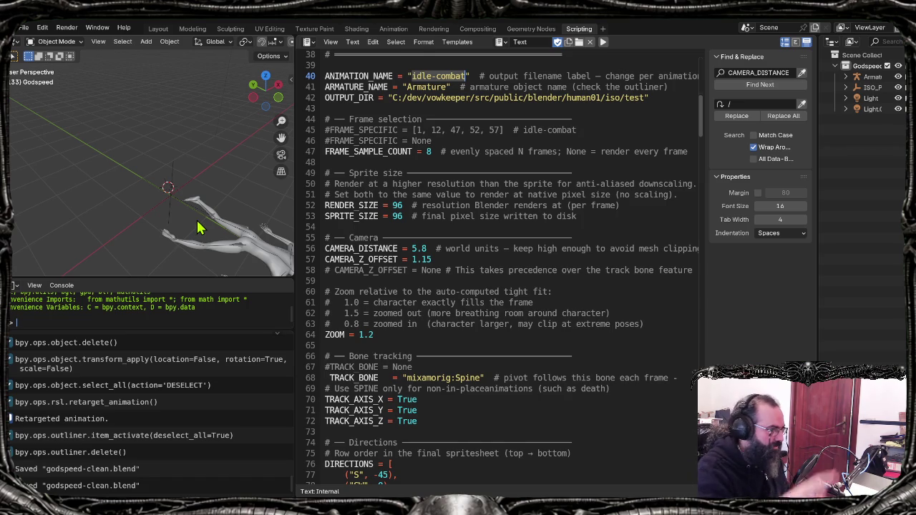
click(434, 392)
key(Up)
key(ctrl+slash)
key(Up)
click(441, 378)
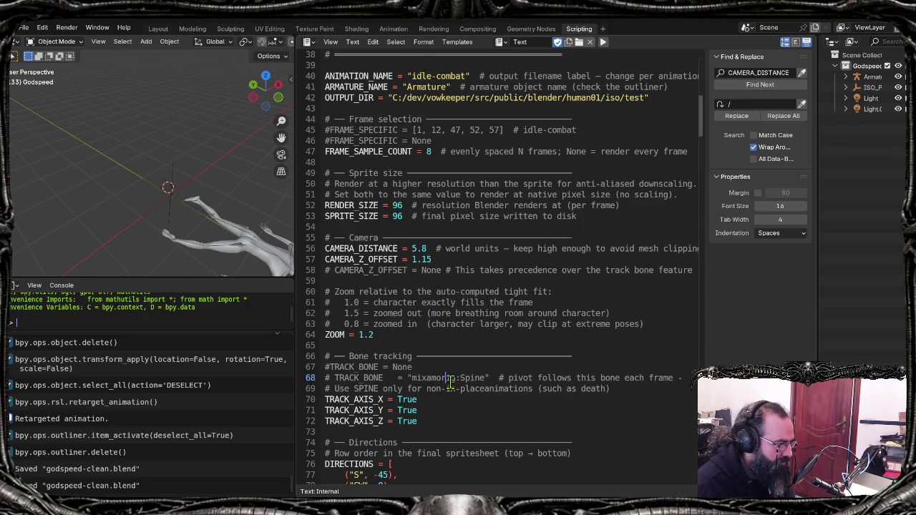
key(ctrl+slash)
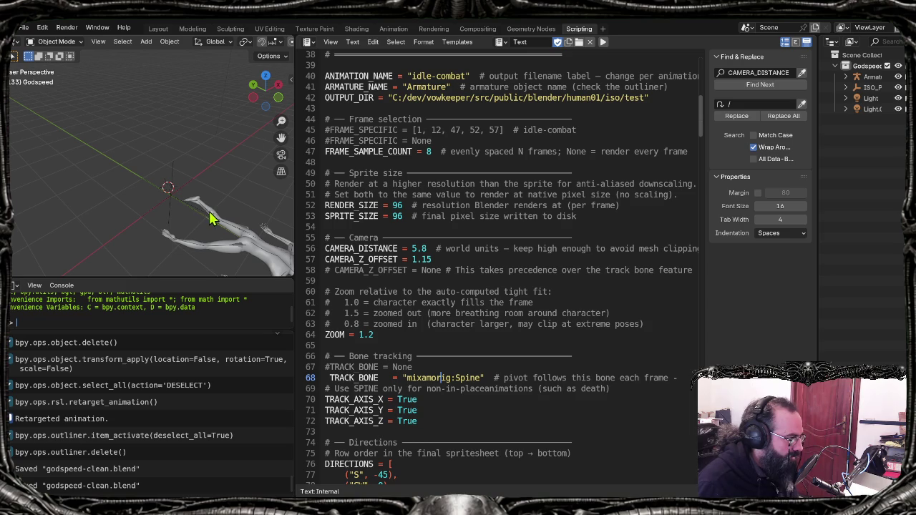
key(shift+Left)
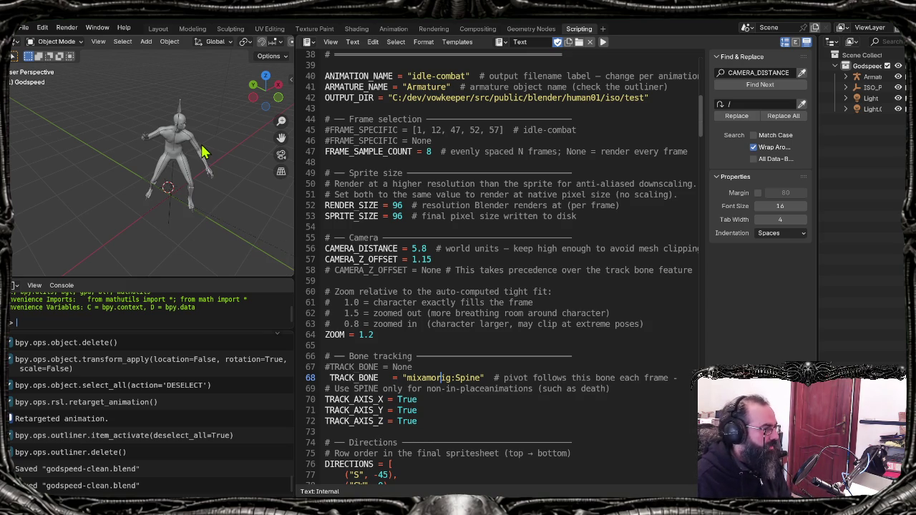
Step: Rename the animation to "death", set 7 sample frames and camera distance 5.0, and save
double_click(424, 76)
drag(471, 76, 471, 76)
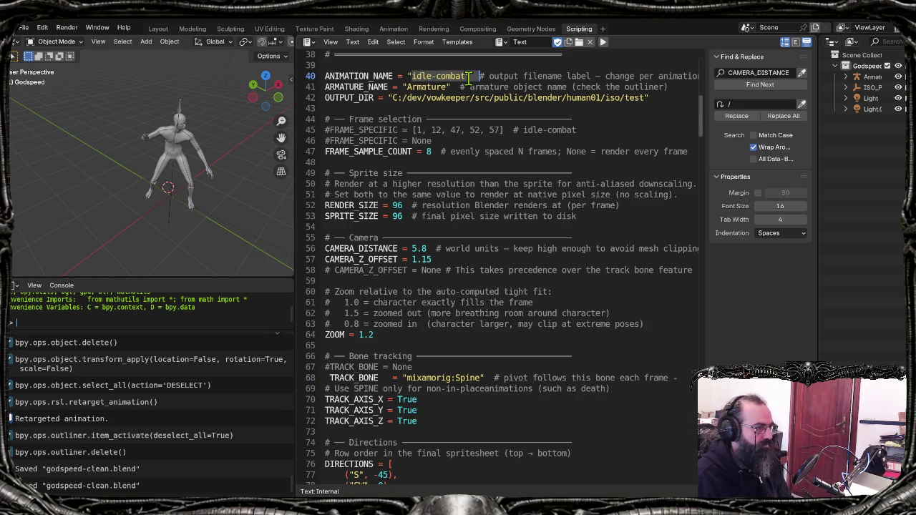
text(death)
click(503, 173)
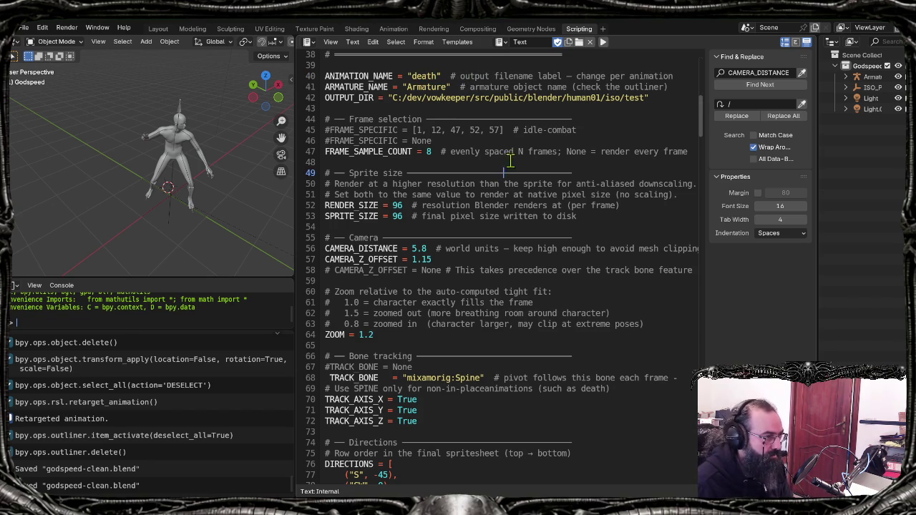
click(430, 151)
text(7)
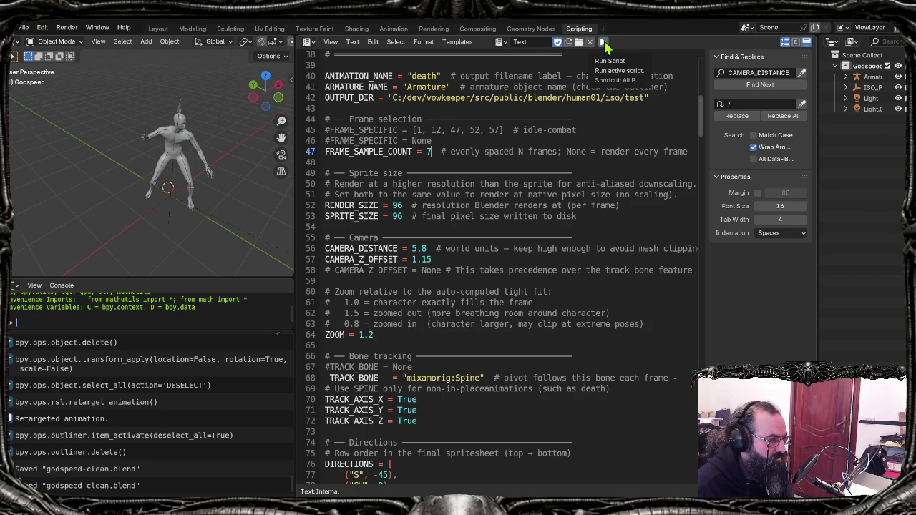
click(427, 248)
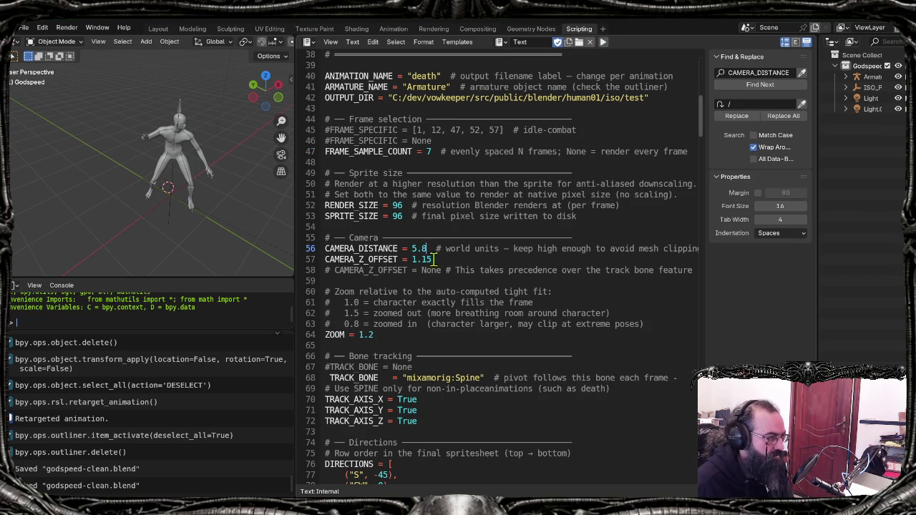
text(0)
click(498, 249)
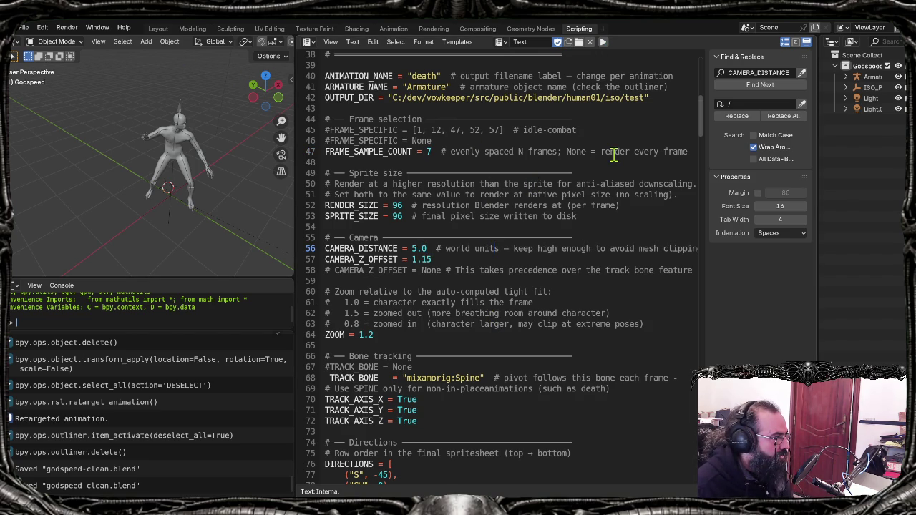
key(ctrl+s)
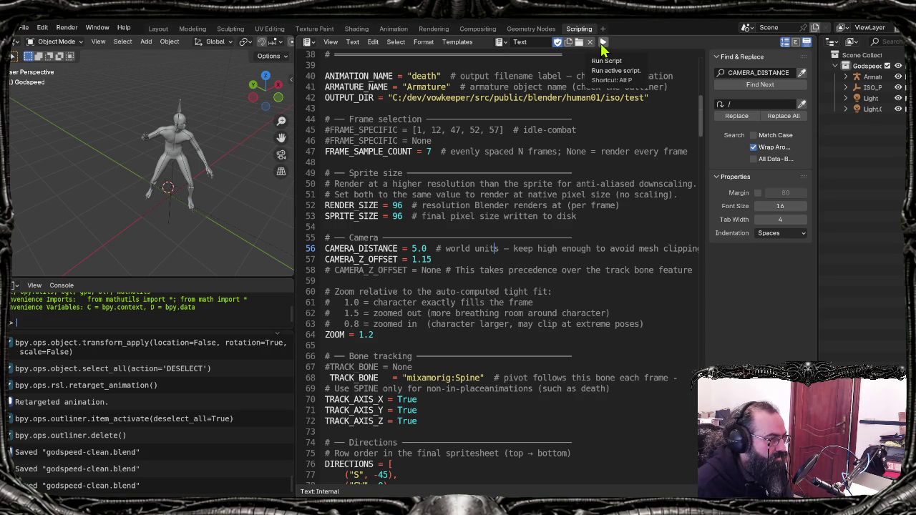
Step: Run the script, remove the stray indent before TRACK_BONE on line 68, and rerun it
click(603, 43)
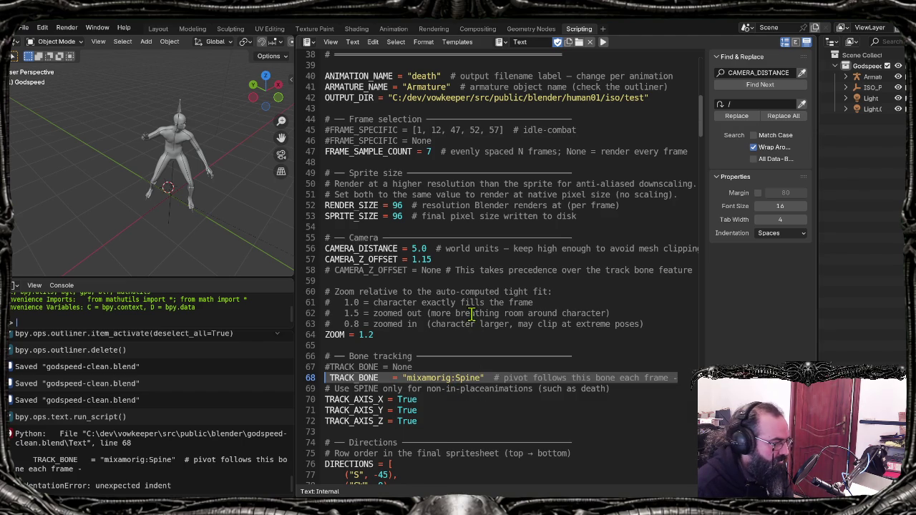
click(342, 377)
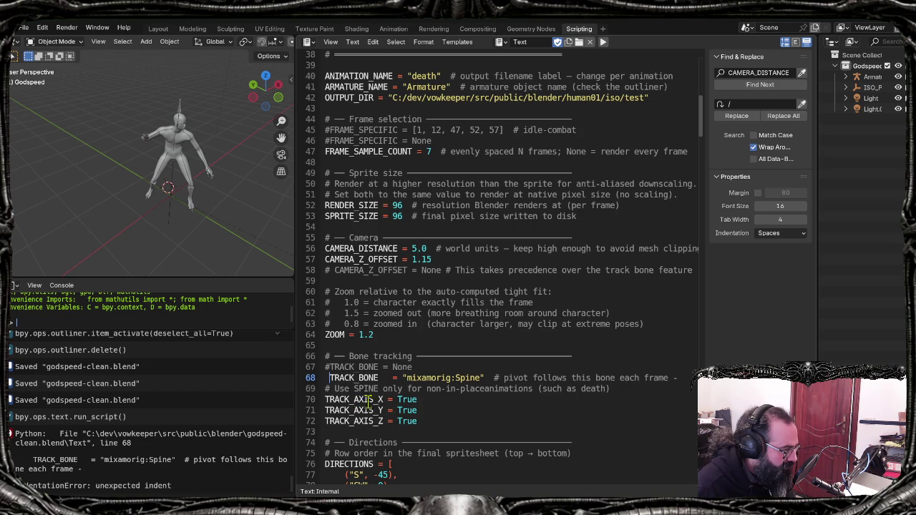
key(BackSpace)
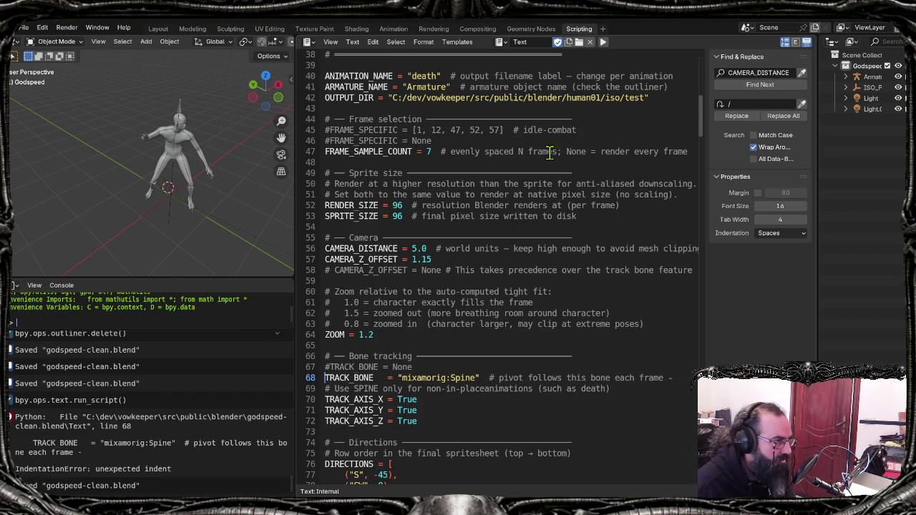
click(603, 42)
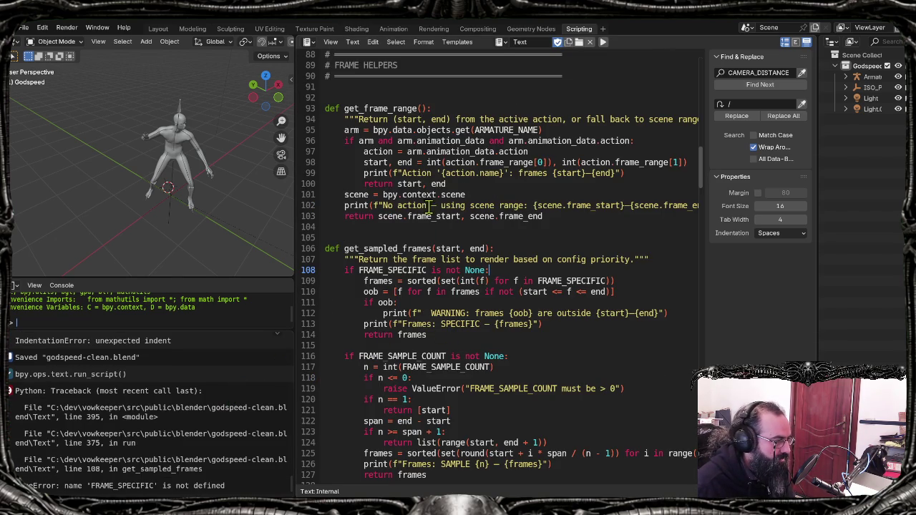
Step: Uncomment the FRAME_SPECIFIC = None line on line 46
scroll(517, 215, down, 14)
scroll(523, 254, up, 8)
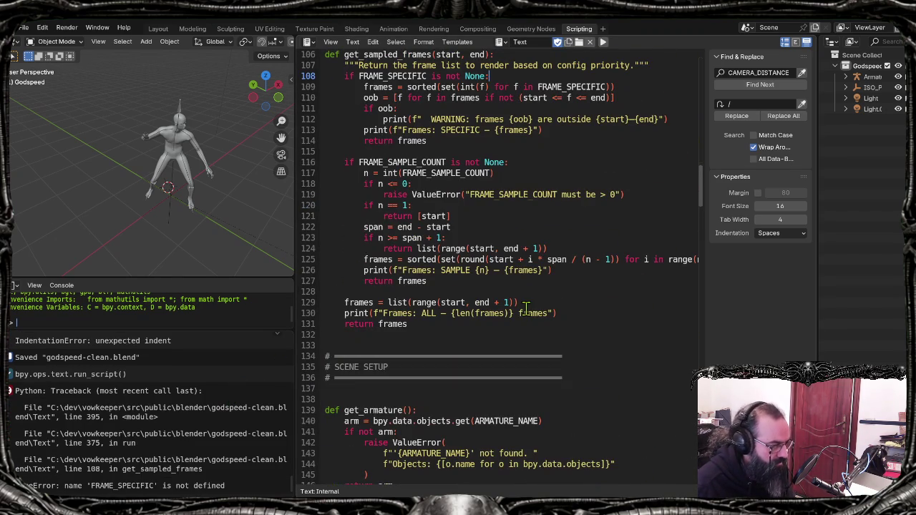
scroll(583, 386, up, 11)
scroll(583, 386, up, 15)
scroll(551, 365, up, 8)
scroll(537, 344, down, 10)
click(464, 151)
key(Up)
key(ctrl+slash)
click(493, 174)
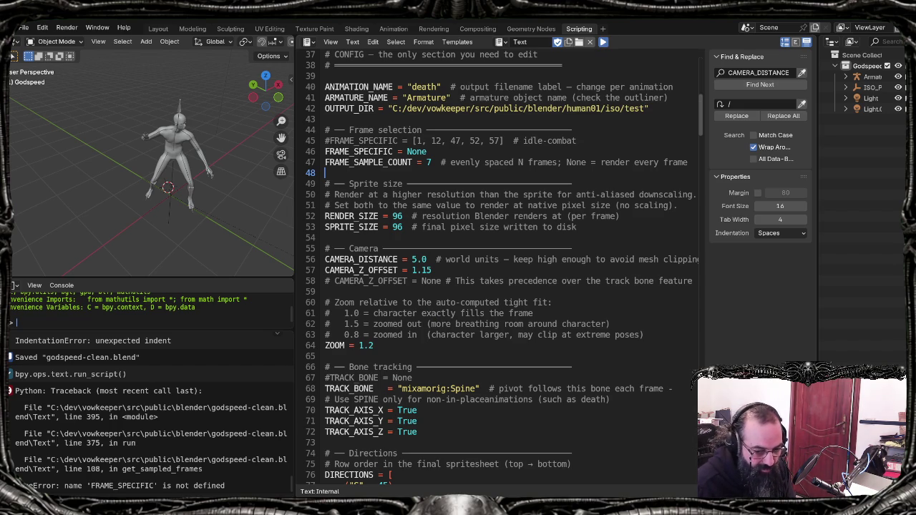
Step: Check the iso\test output folder, then run the export script with Alt+P to render death
key(alt+Tab)
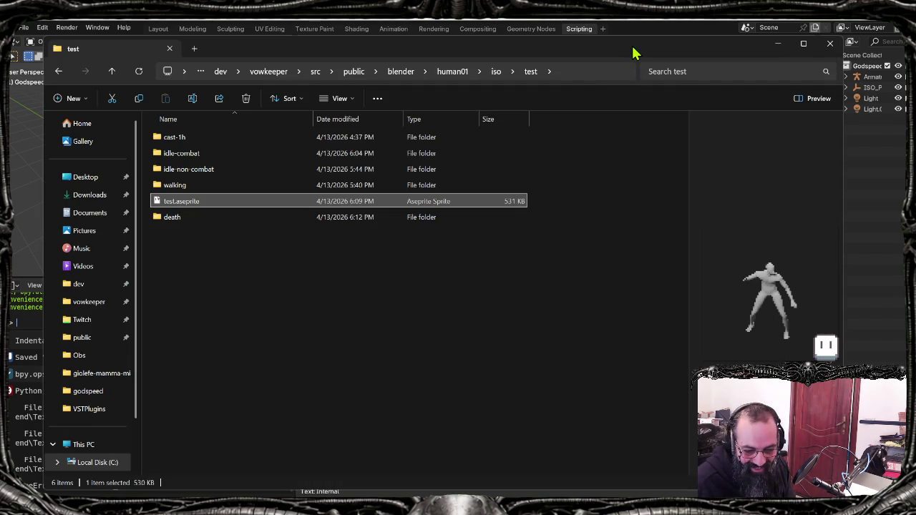
key(alt+Tab)
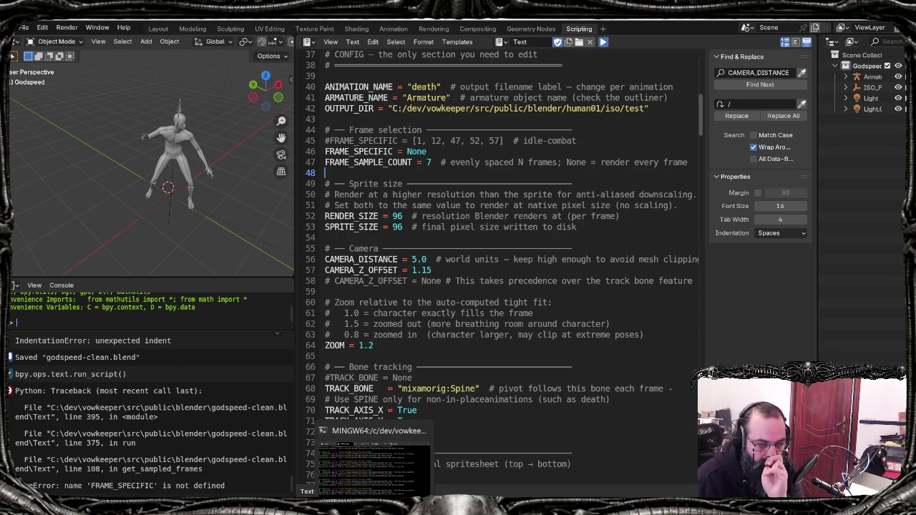
key(alt+p)
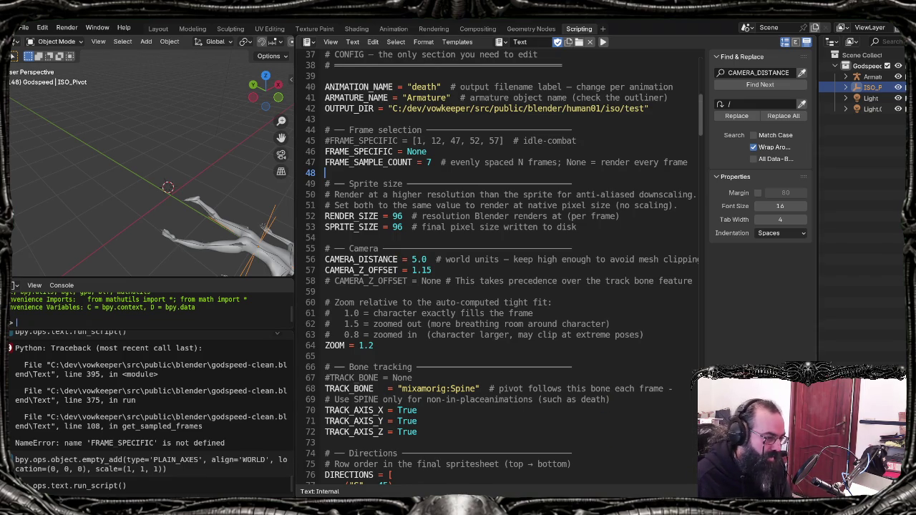
key(alt+Tab)
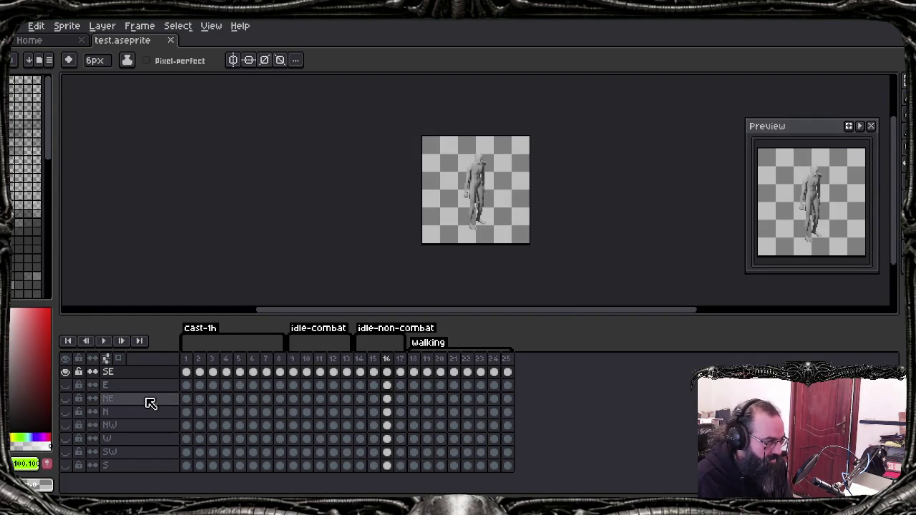
Step: Inspect test.aseprite's tags and sprite by lowering the timeline, zooming and panning, then return to Blender
click(490, 216)
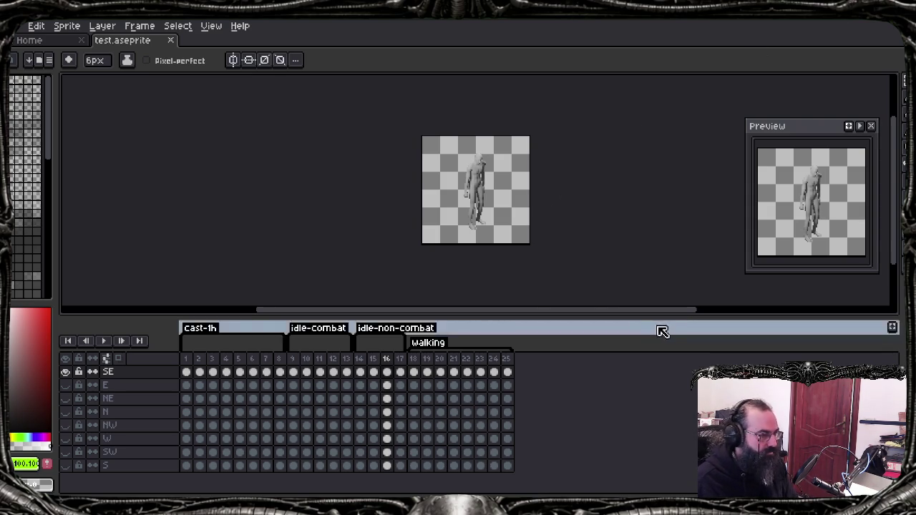
drag(662, 315, 668, 339)
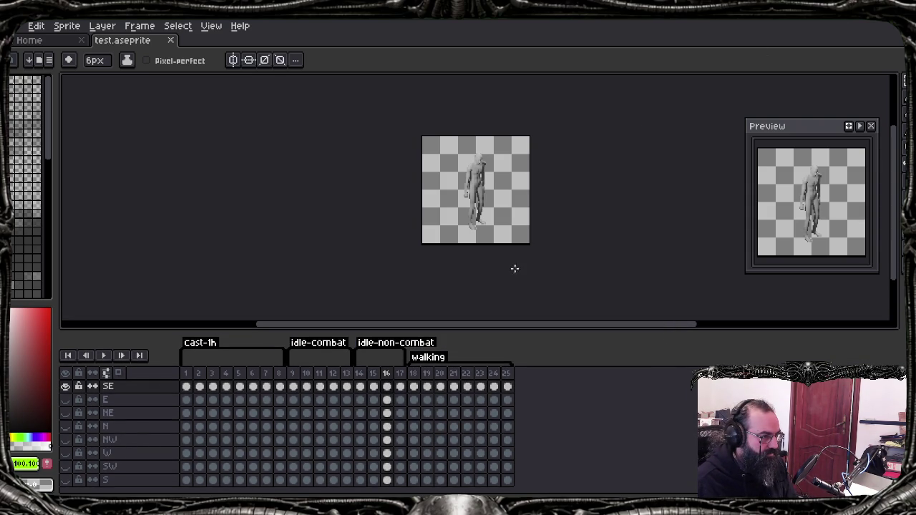
scroll(483, 237, up, 3)
scroll(487, 211, down, 2)
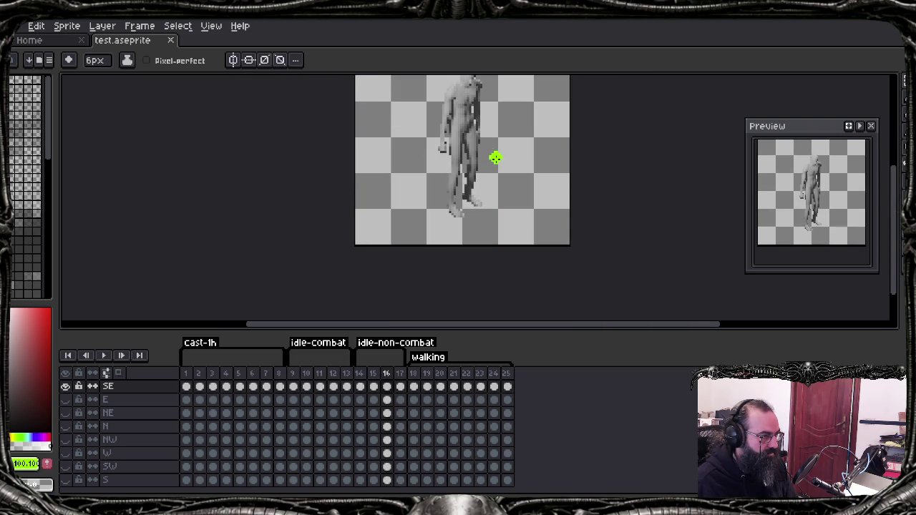
middle_drag(500, 159, 505, 201)
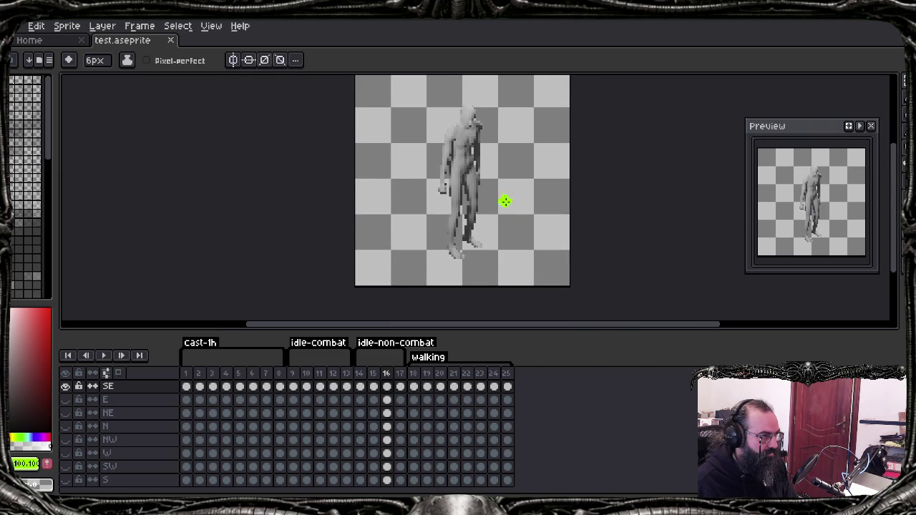
key(alt+Tab)
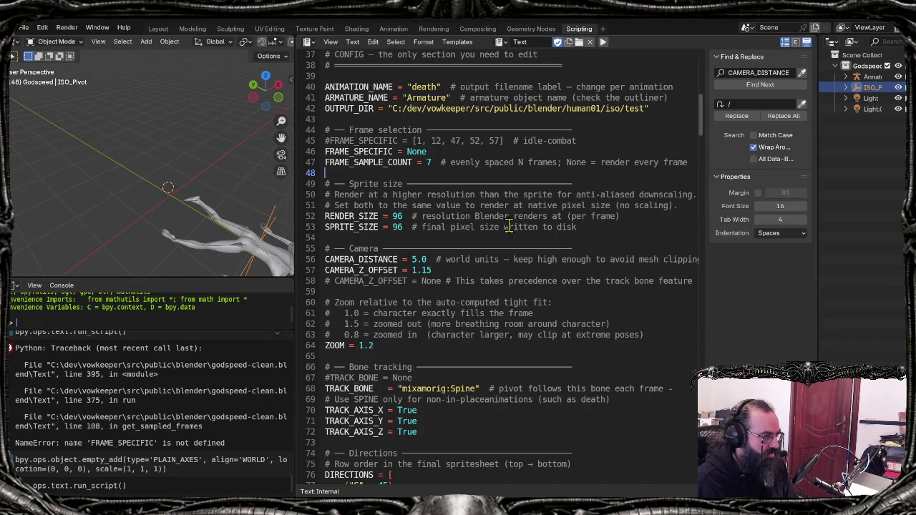
Step: Rerun generate_ase.sh in MINGW64 to rebuild test.aseprite from 40 frames and reload it in Aseprite
click(527, 313)
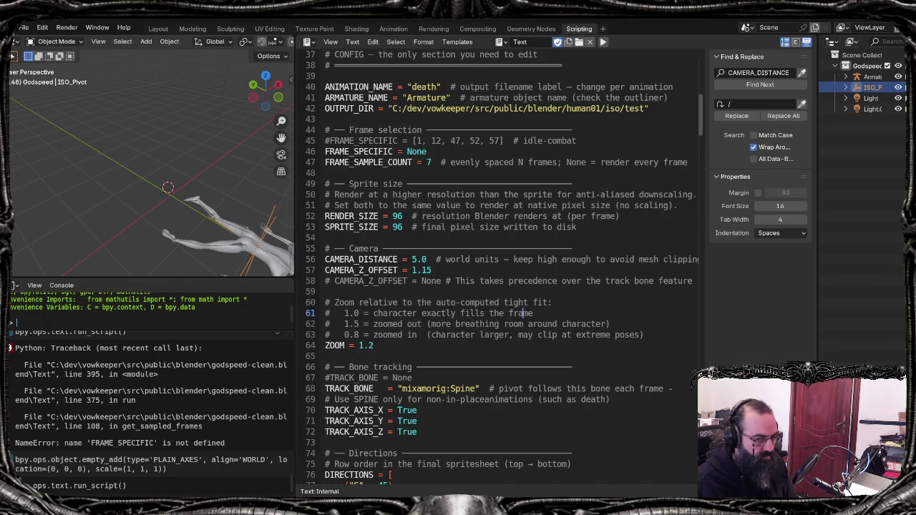
key(alt+Tab)
key(Up)
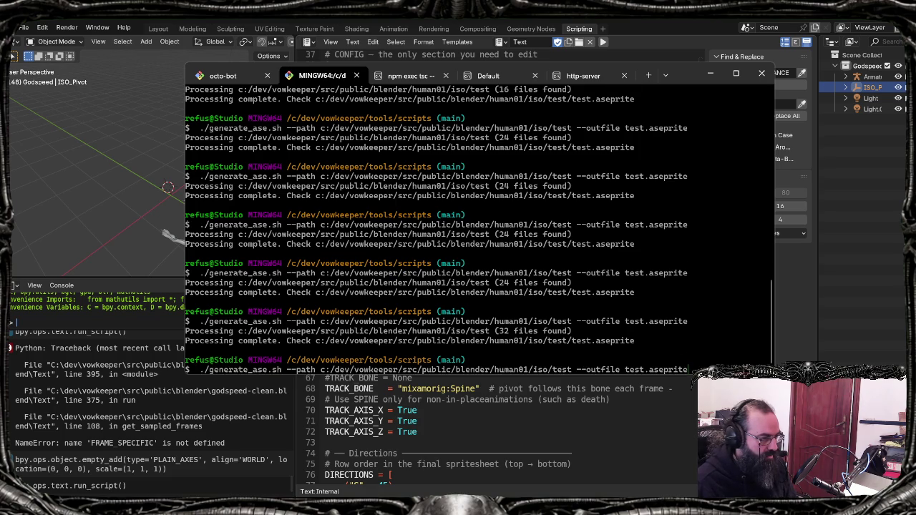
key(Return)
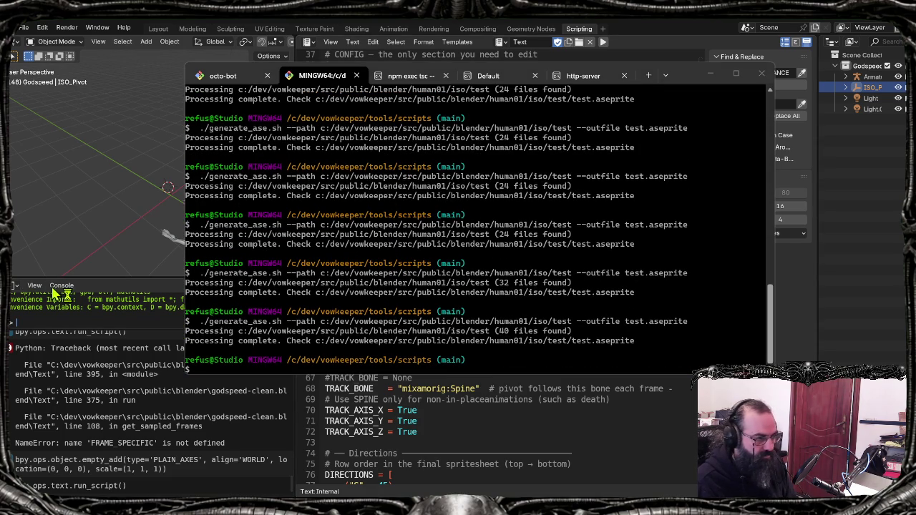
key(alt+Tab)
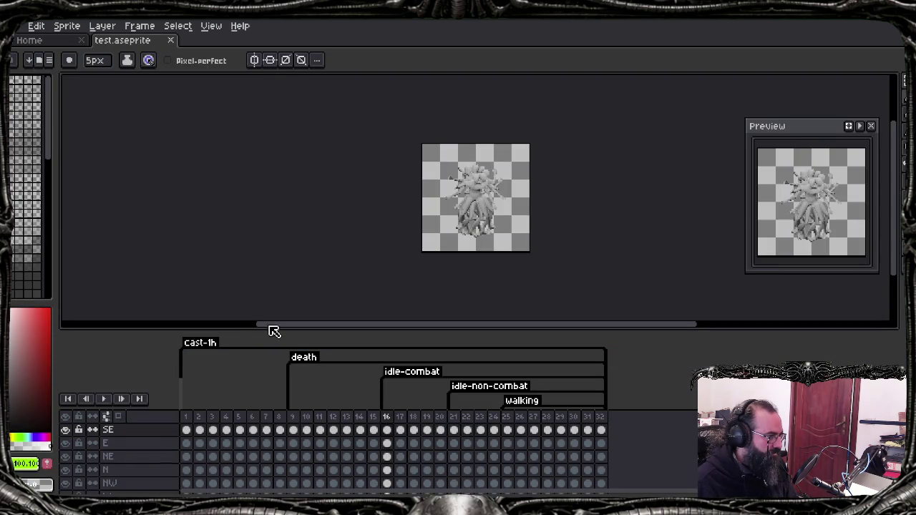
Step: Hide all layers except SE, go to frame 9, and play then stop the animation
scroll(336, 256, down, 2)
scroll(342, 255, up, 2)
scroll(342, 256, up, 1)
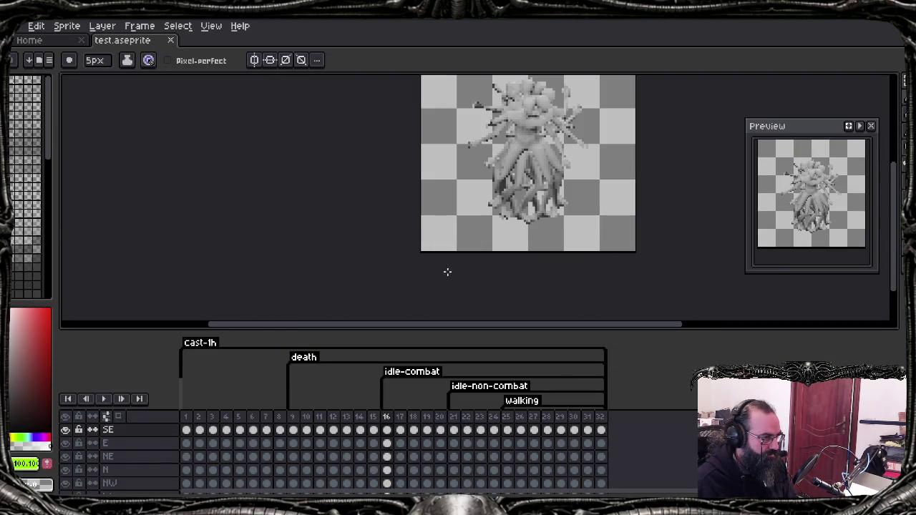
scroll(688, 449, down, 2)
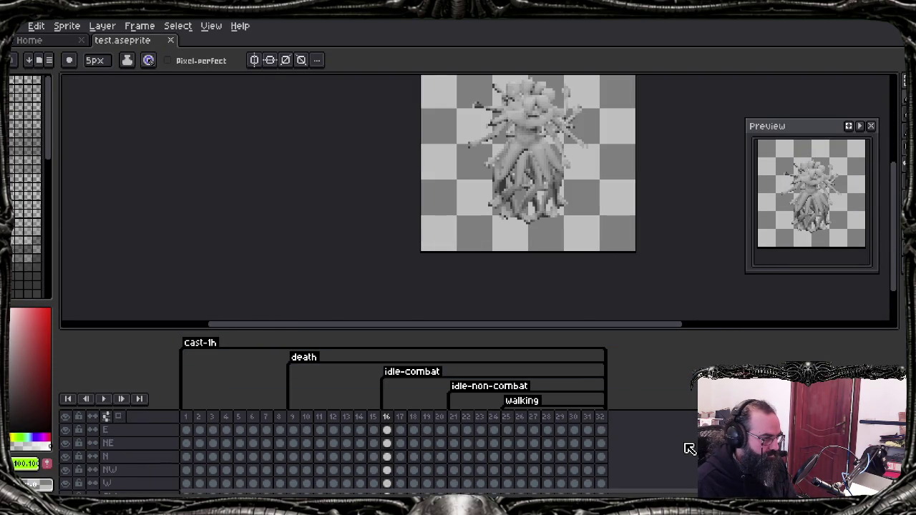
scroll(394, 440, up, 2)
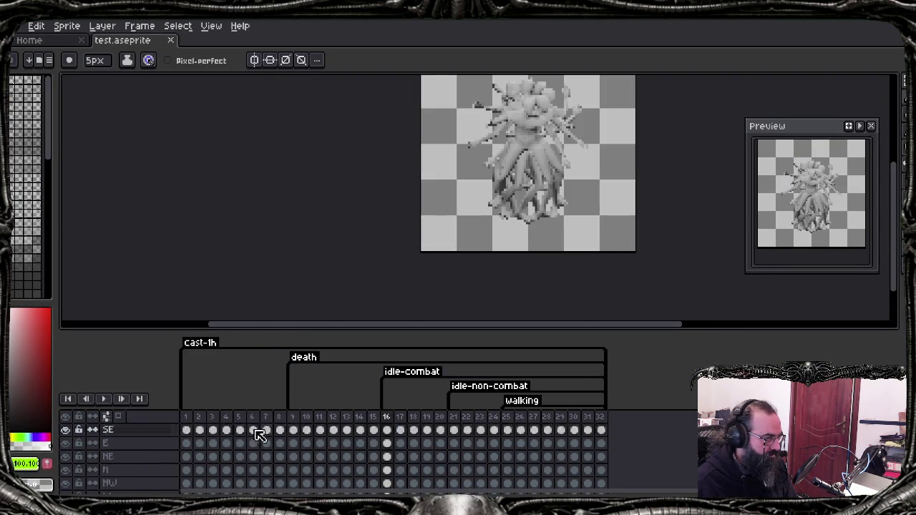
click(66, 429)
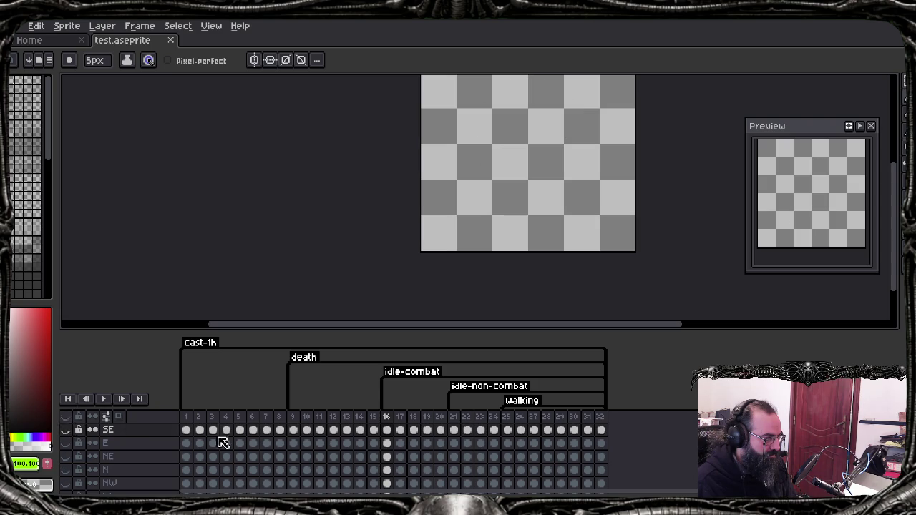
click(292, 429)
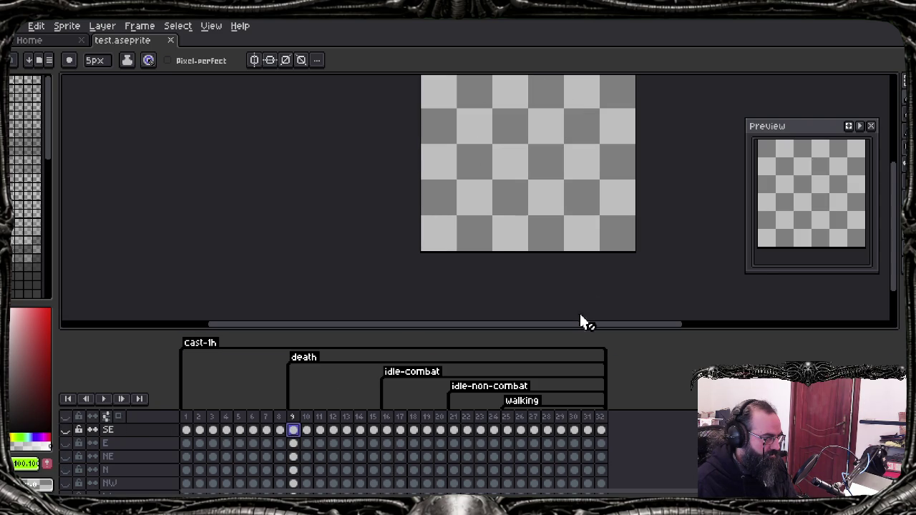
click(67, 429)
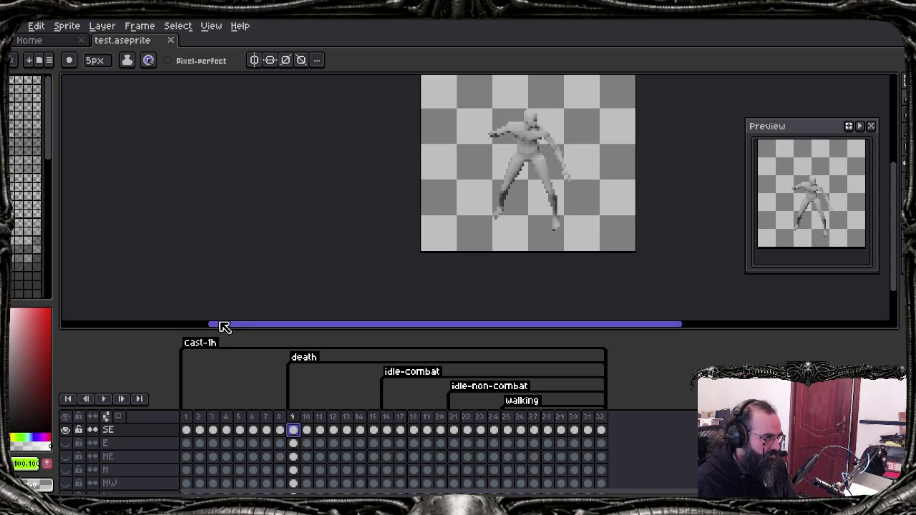
key(Return)
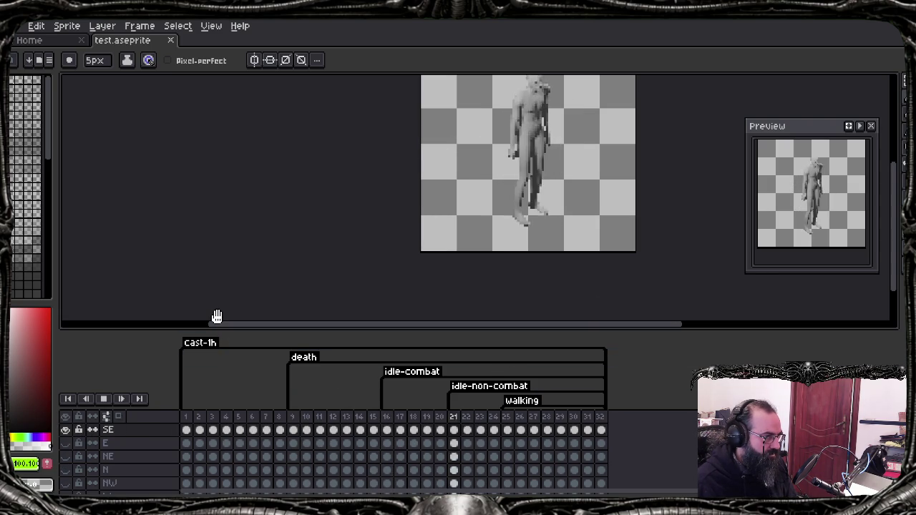
key(Return)
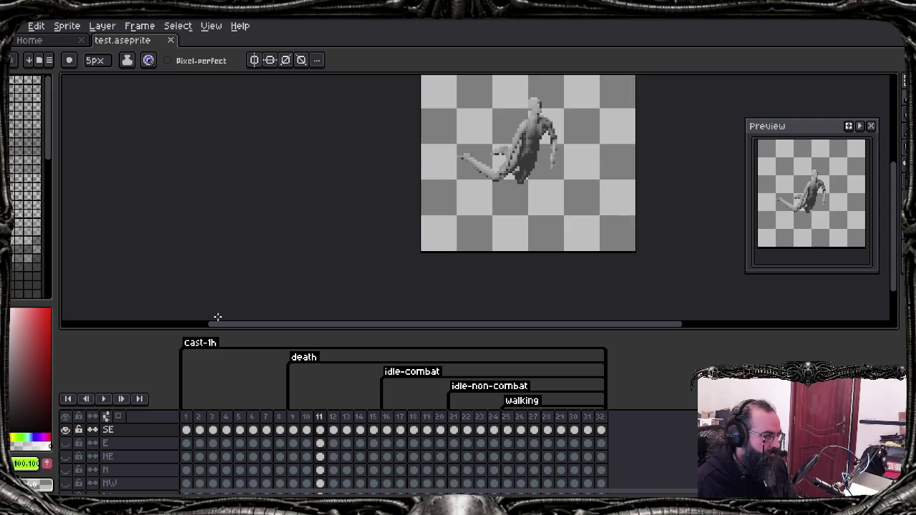
Step: Shorten the cast-1h tag to end at frame 8 and replay the animation
drag(605, 357, 280, 357)
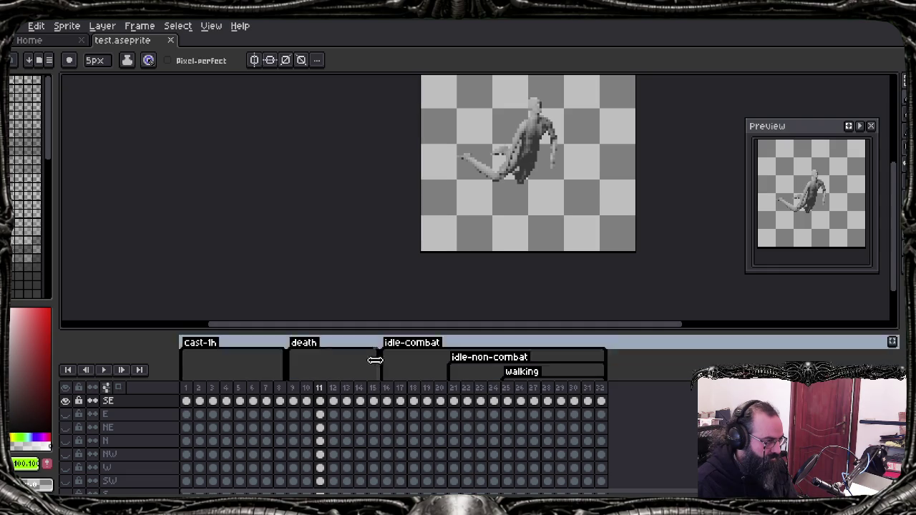
key(Return)
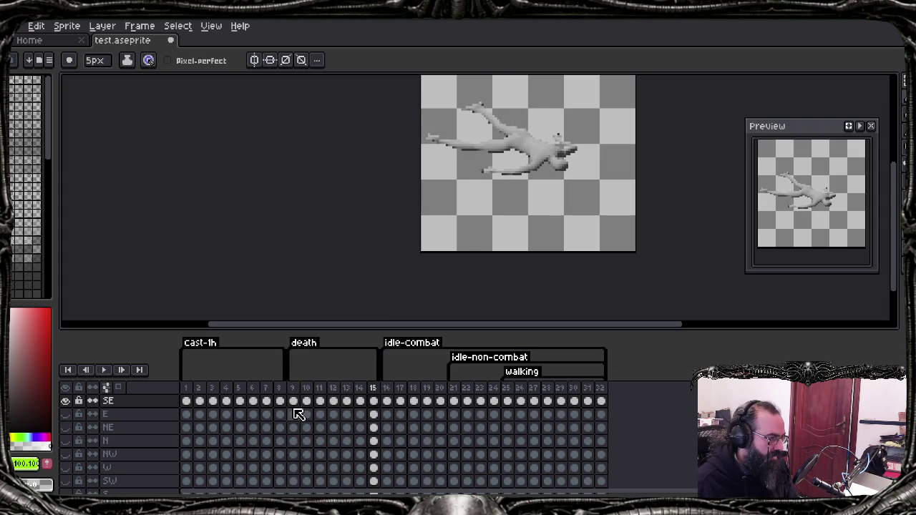
right_click(140, 403)
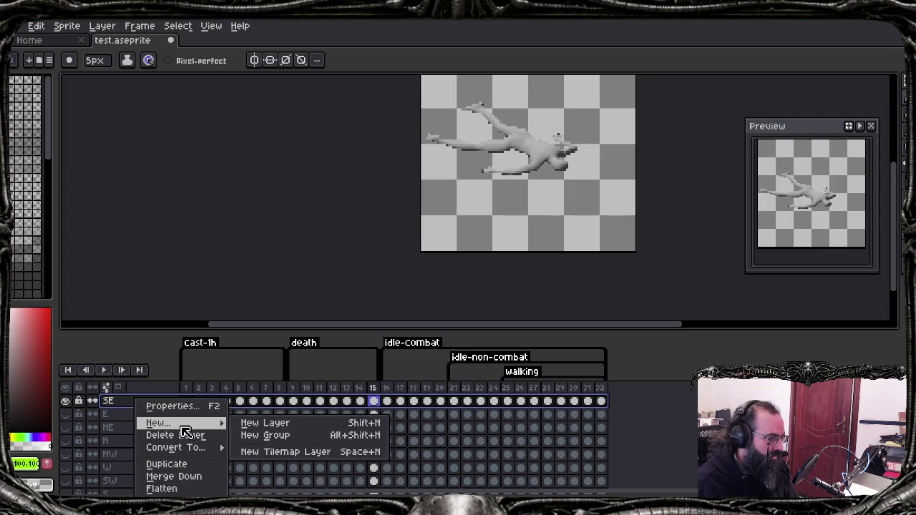
Step: Add Layer 1 above SE and mark a 1px anchor pixel between the feet on frame 9
click(305, 425)
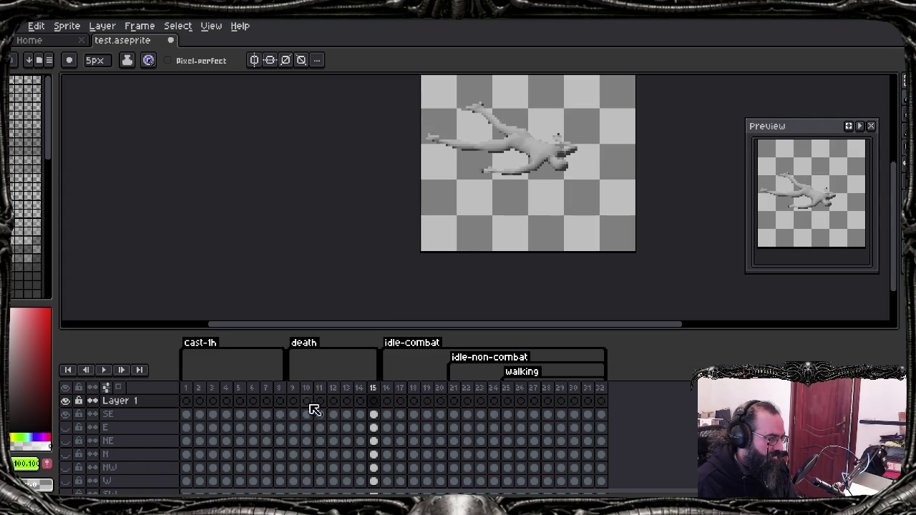
click(295, 402)
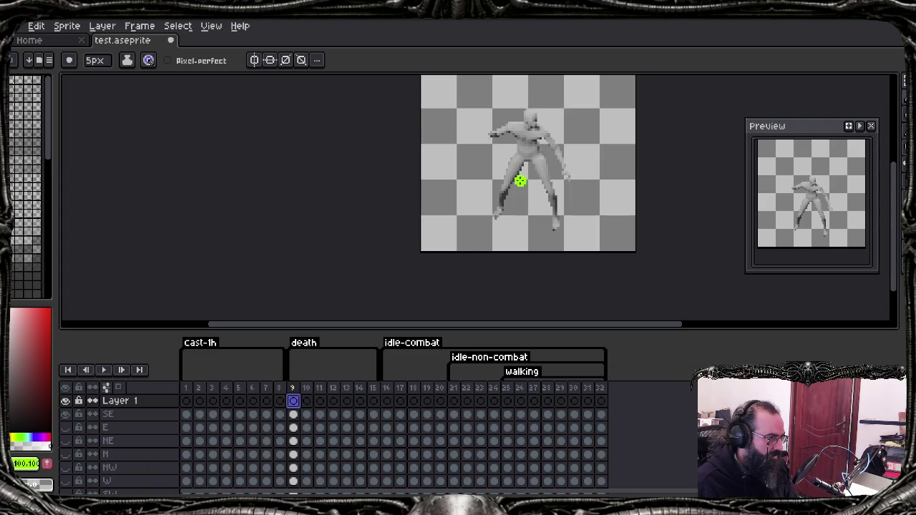
key(minus)
key(minus)
key(minus)
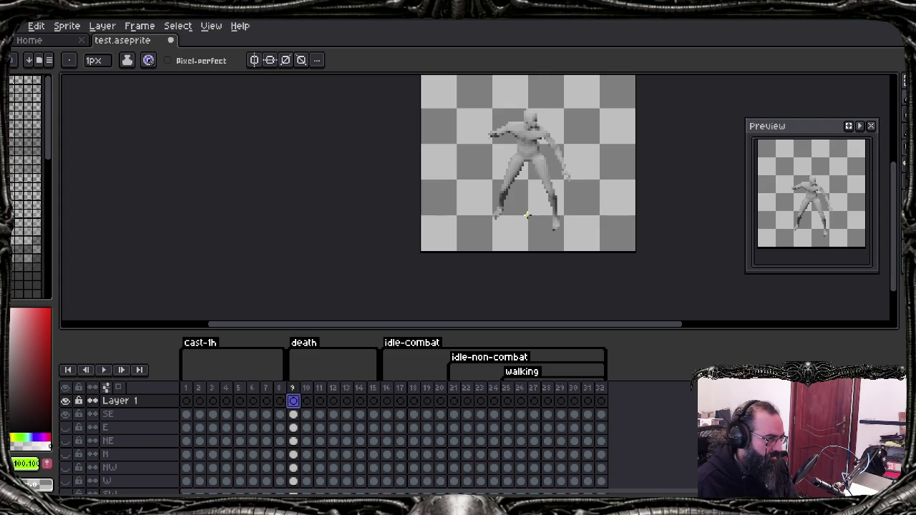
click(527, 215)
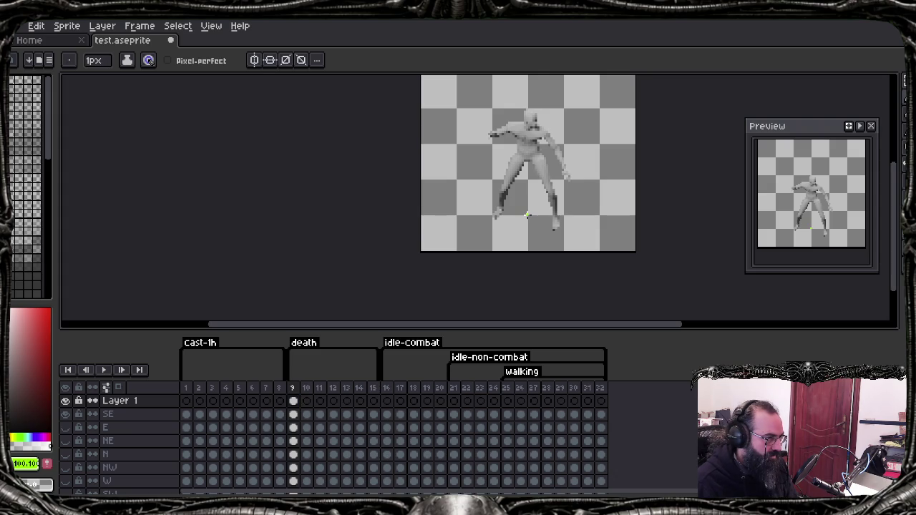
key(period)
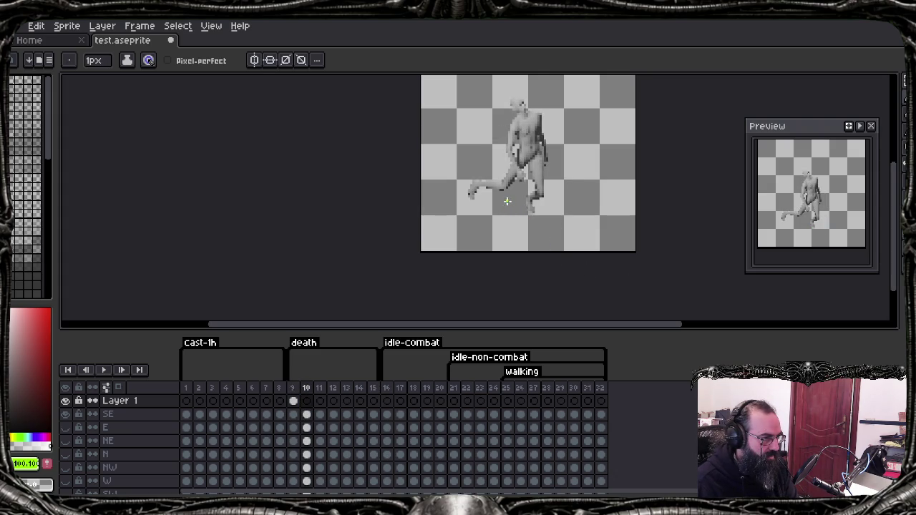
key(period)
key(period)
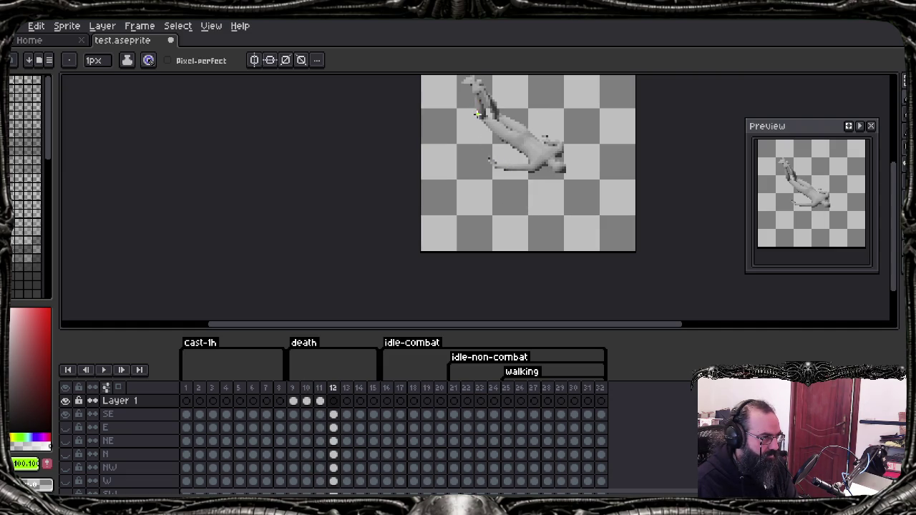
Step: Step through the remaining death frames up to 15, marking an anchor pixel on each
key(period)
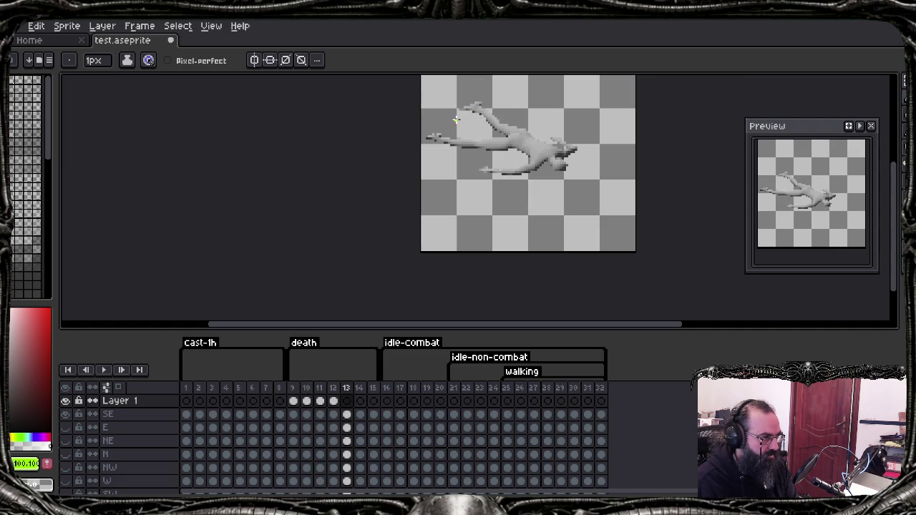
key(period)
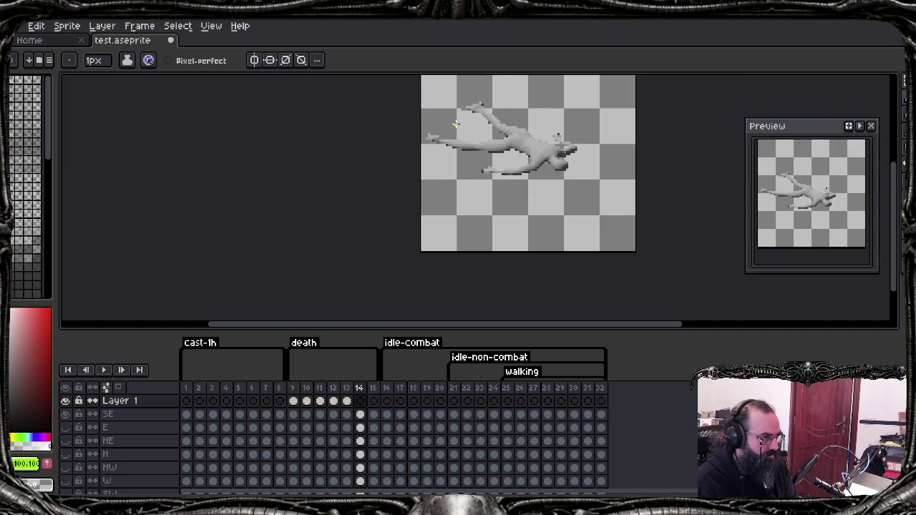
key(period)
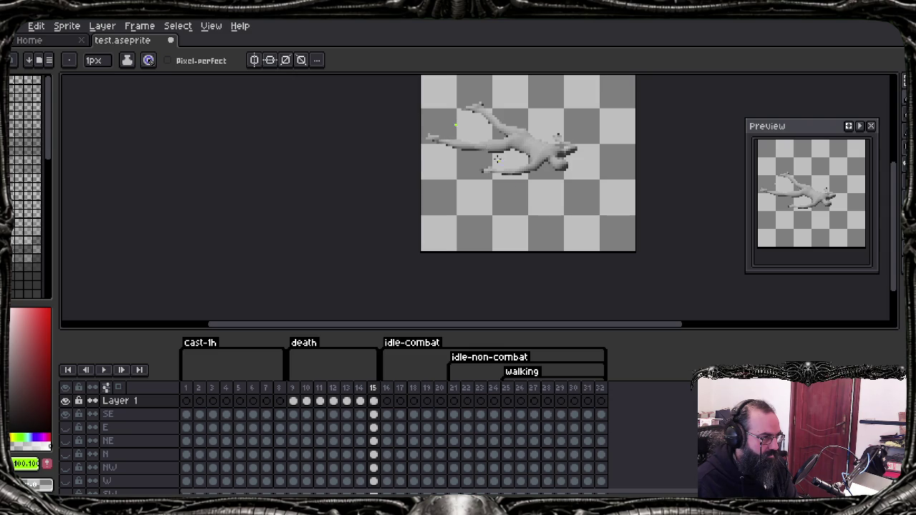
Step: Review the anchor pixels frame by frame from the start of the death frames and select Layer 1
key(Return)
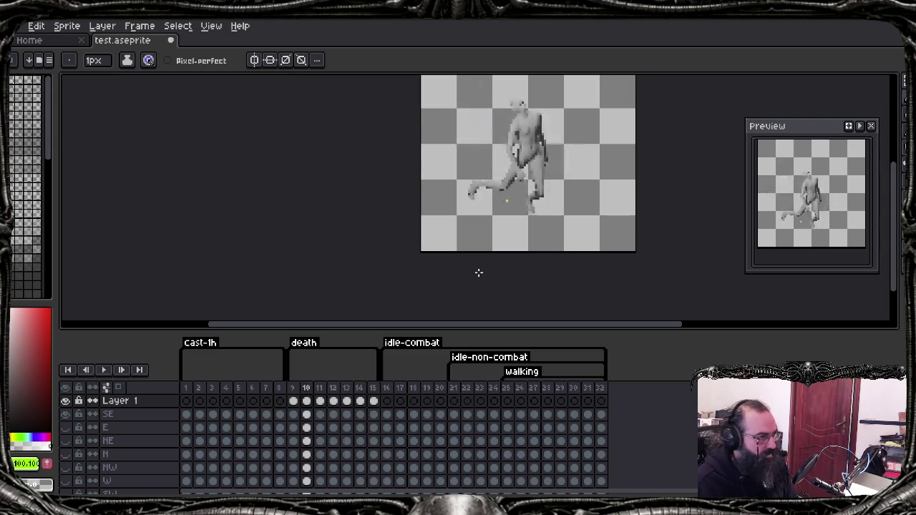
key(period)
key(period)
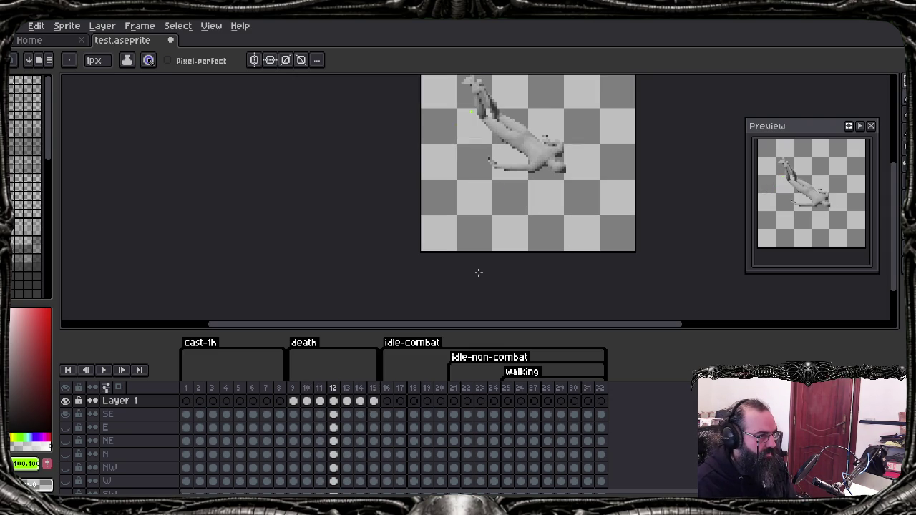
key(comma)
key(period)
key(period)
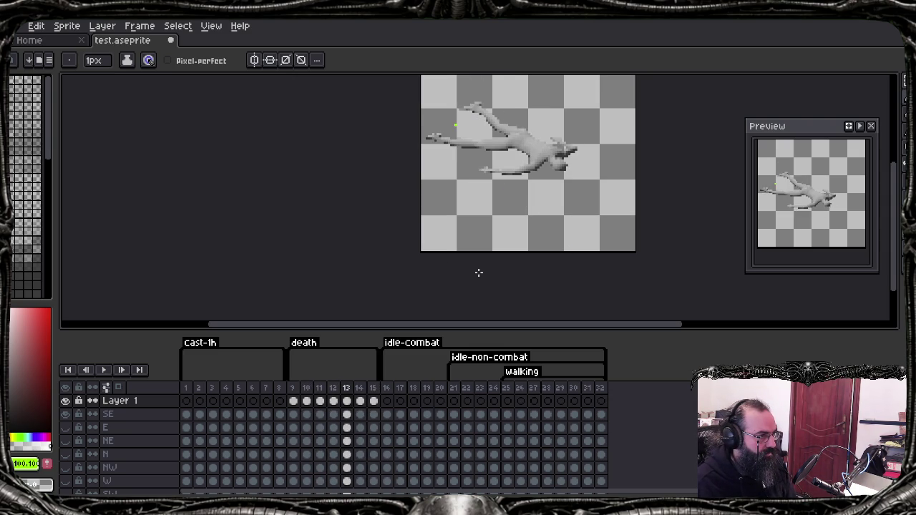
key(comma)
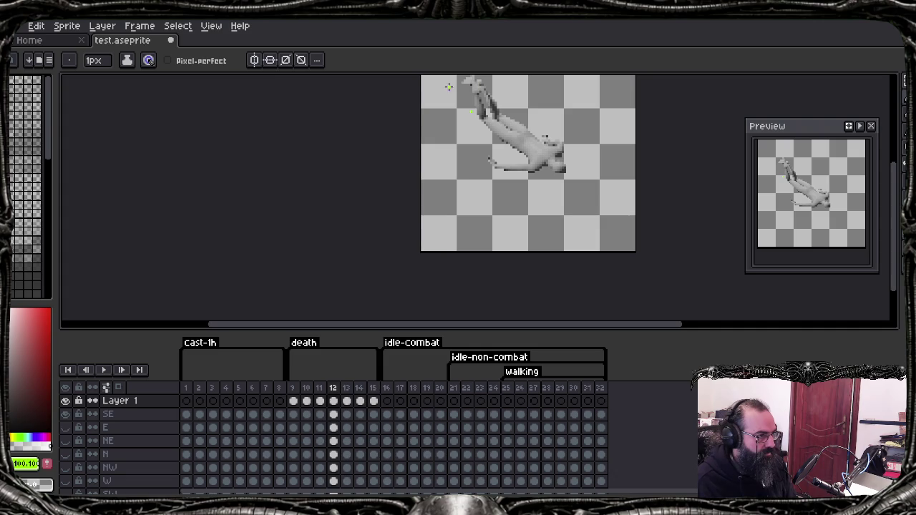
click(131, 405)
Step: Rename Layer 1 to 'SE-Anchor', play the animation to check it, and return to the terminal
double_click(133, 408)
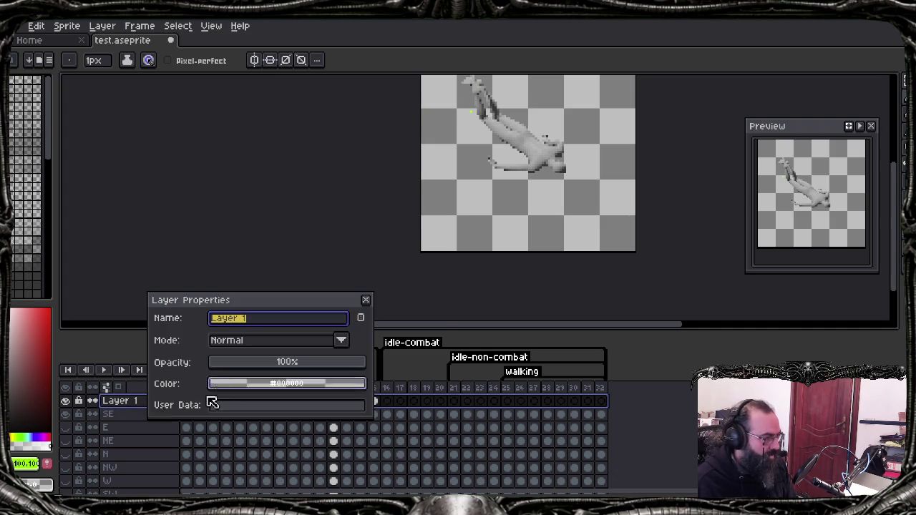
text(SE-Anchor)
key(Return)
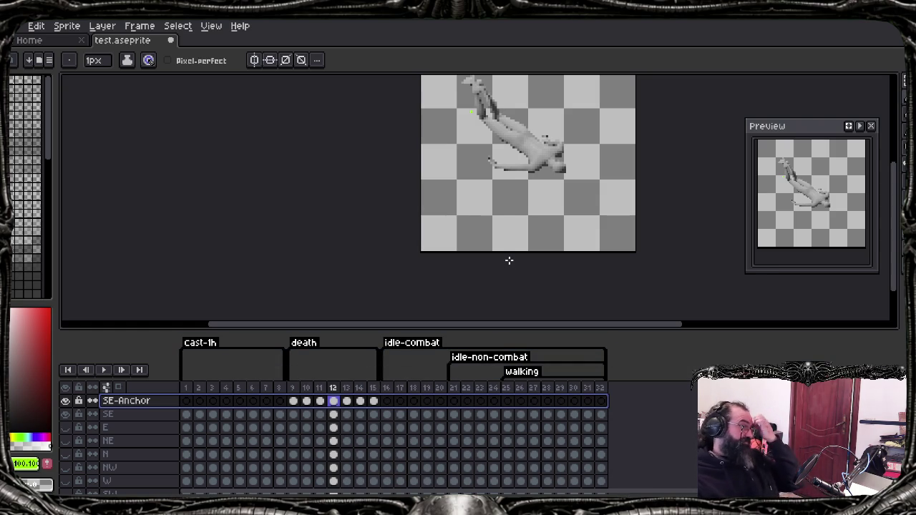
key(Return)
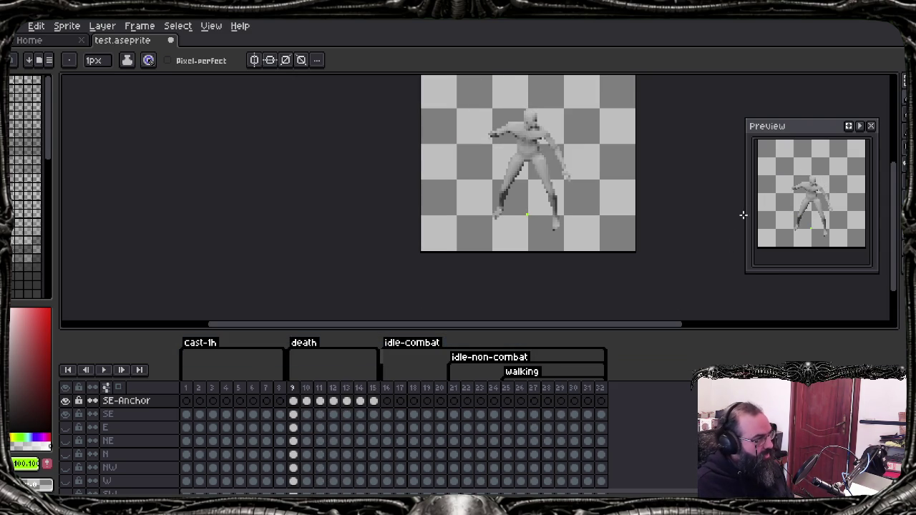
key(alt+Tab)
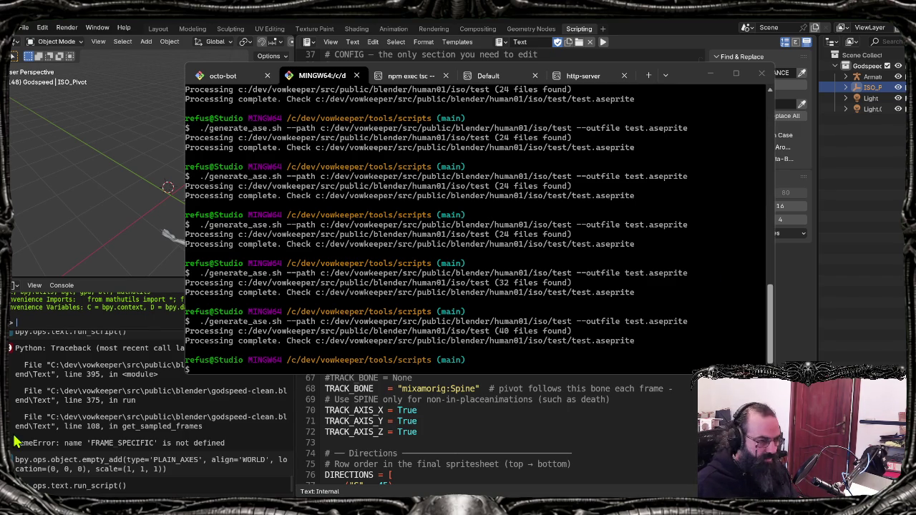
Step: Move the terminal aside and launch Tiled by searching 'tiled' in Windows Search
drag(691, 76, 754, 97)
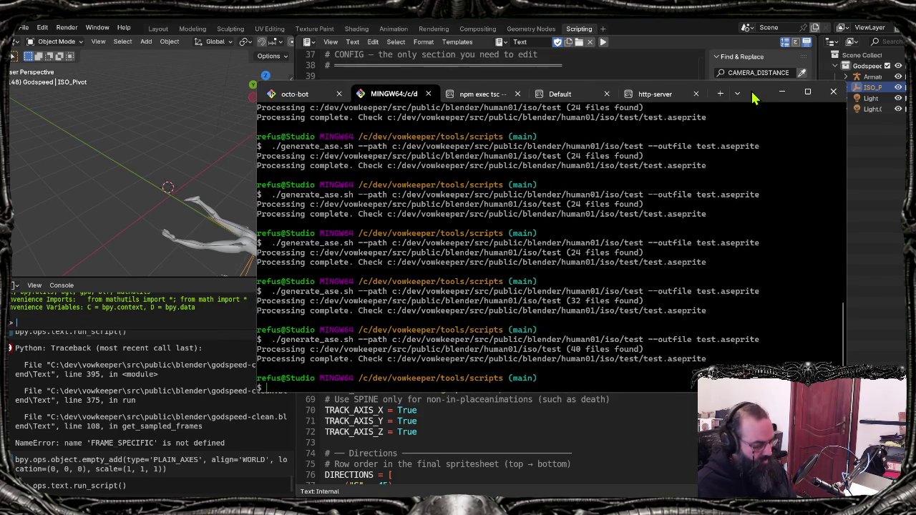
key(super)
text(tiled)
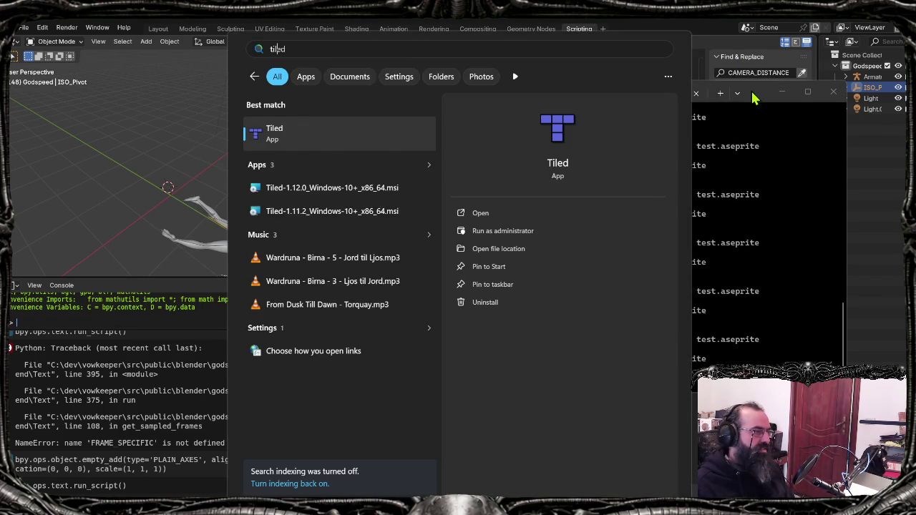
key(Return)
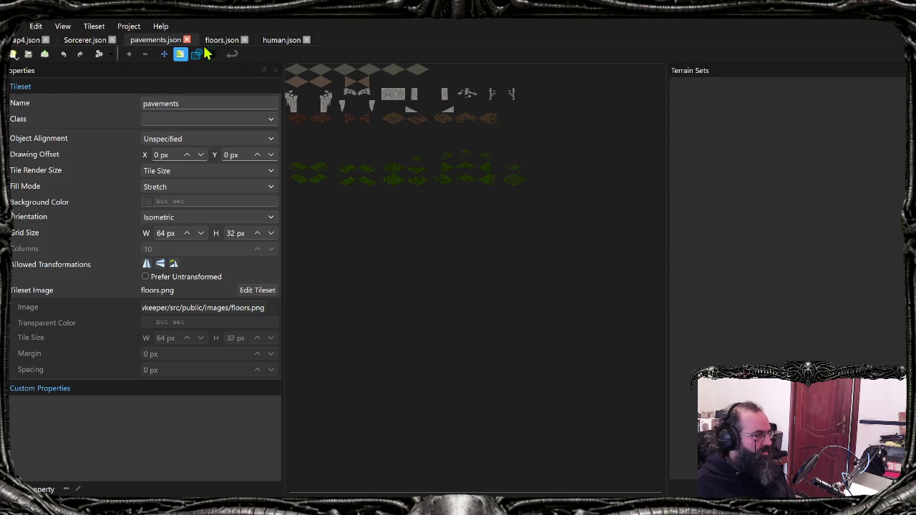
Step: Switch to the Sorcerer.json tileset and zoom into its sprite sheet
click(77, 42)
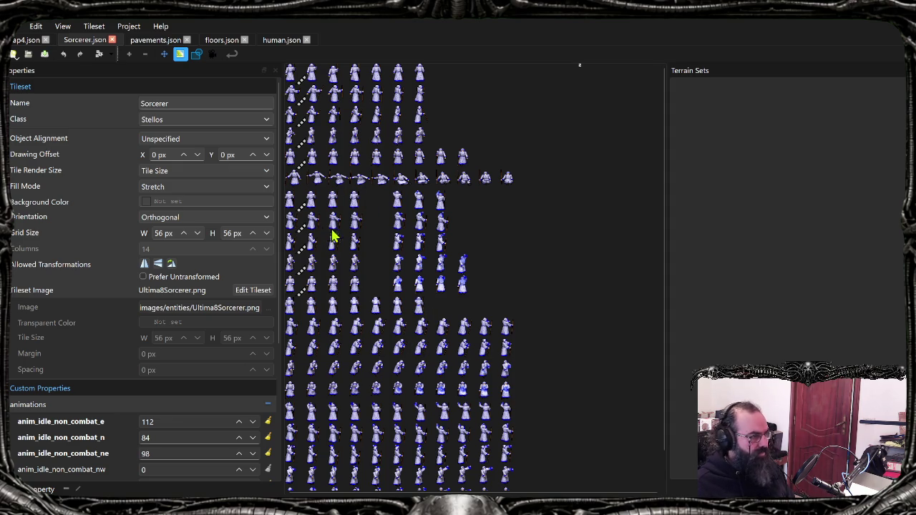
ctrl+scroll(333, 236, up, 1)
ctrl+scroll(329, 245, up, 2)
scroll(429, 321, up, 1)
scroll(443, 329, up, 3)
scroll(459, 337, up, 2)
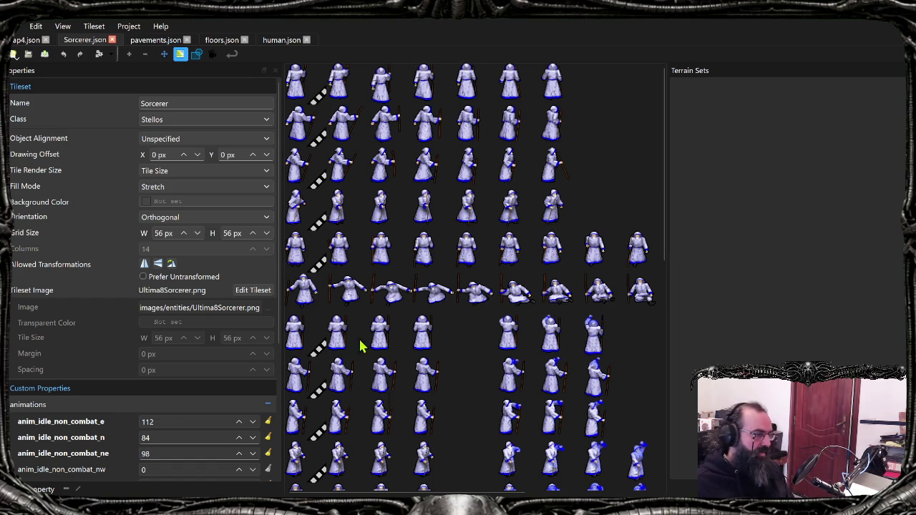
scroll(351, 344, down, 2)
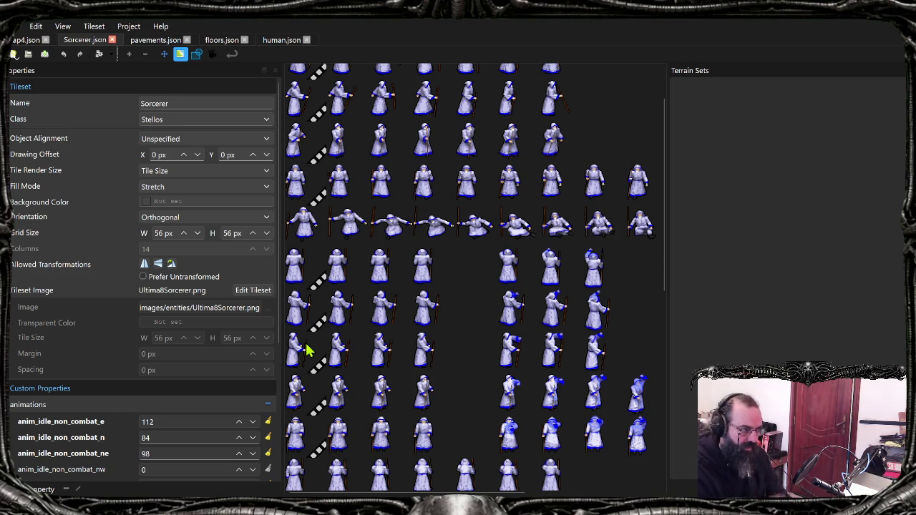
Step: Set the tile animation frame duration to 650 ms in the Tile Animation Editor
click(212, 55)
click(463, 271)
click(467, 290)
key(Escape)
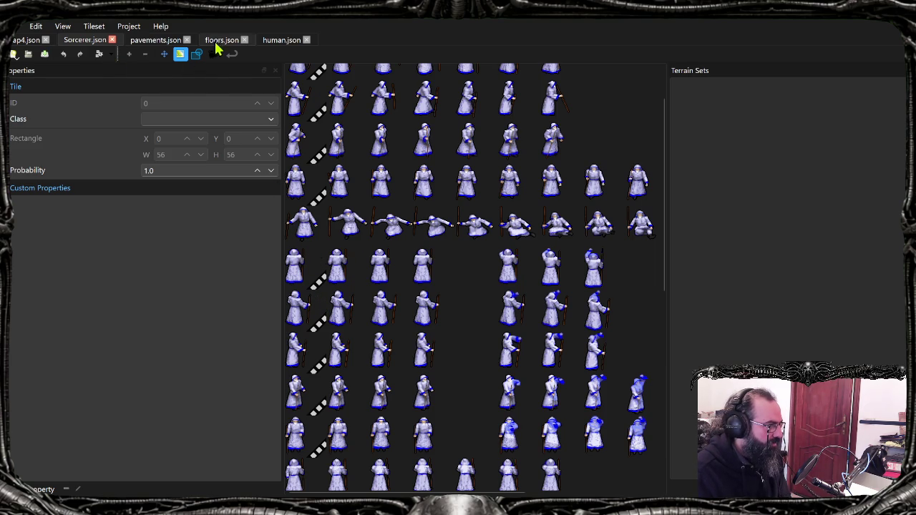
Step: Hide Terrain Sets, select sorcerer tile 112, and preview its animation
click(181, 55)
click(301, 202)
click(309, 283)
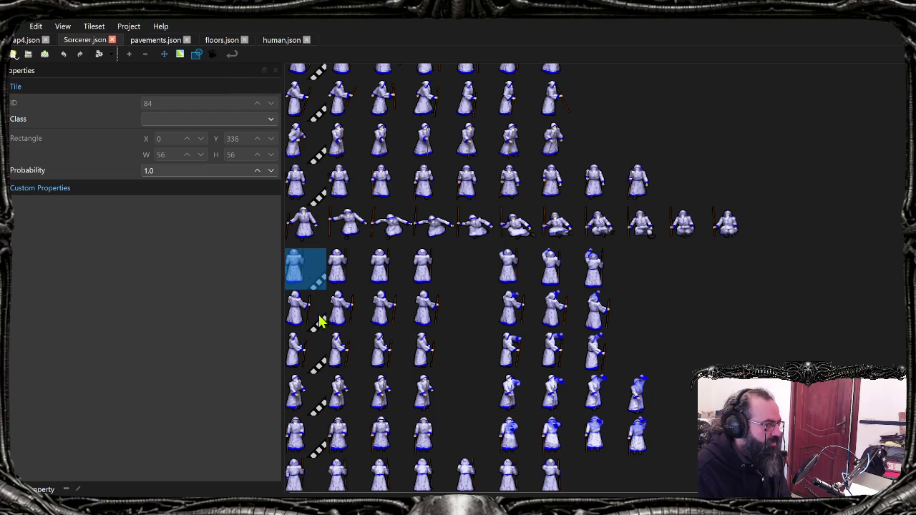
click(321, 360)
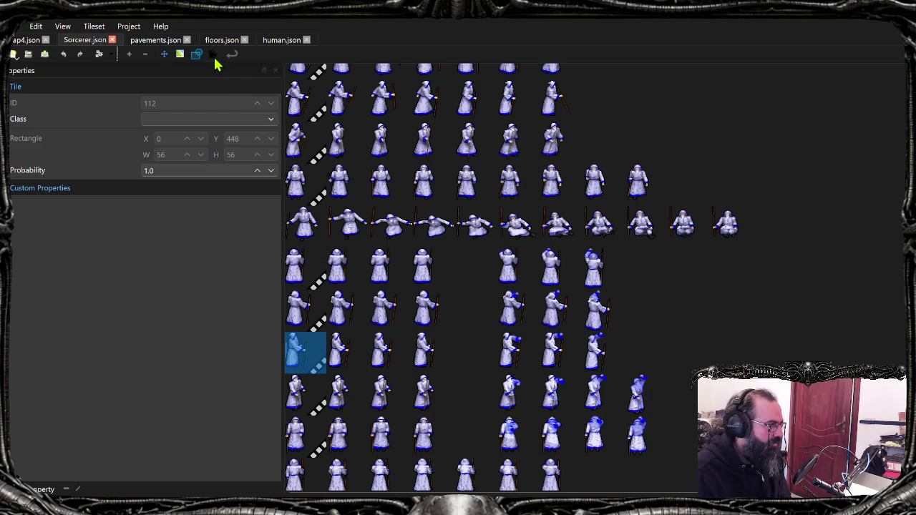
click(212, 55)
key(Escape)
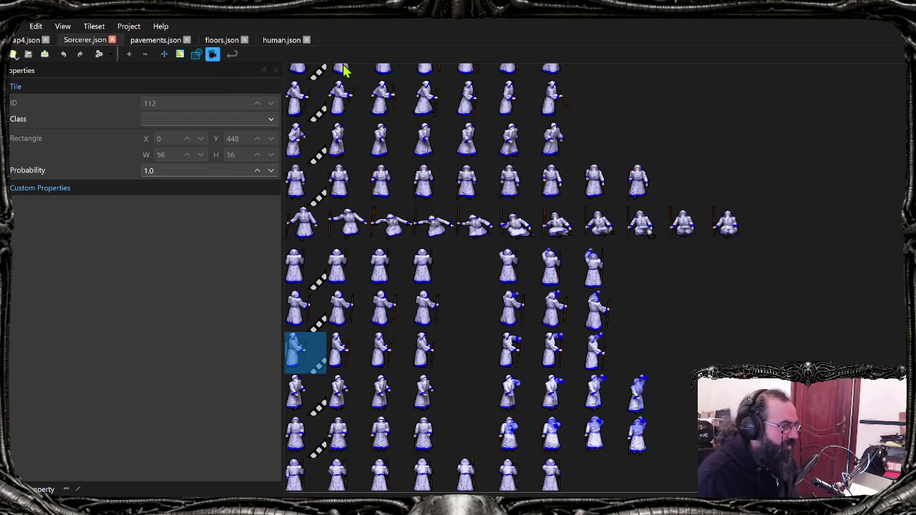
Step: Inspect tile 112's collision point, compare neighbouring tile 113, then switch windows
click(196, 54)
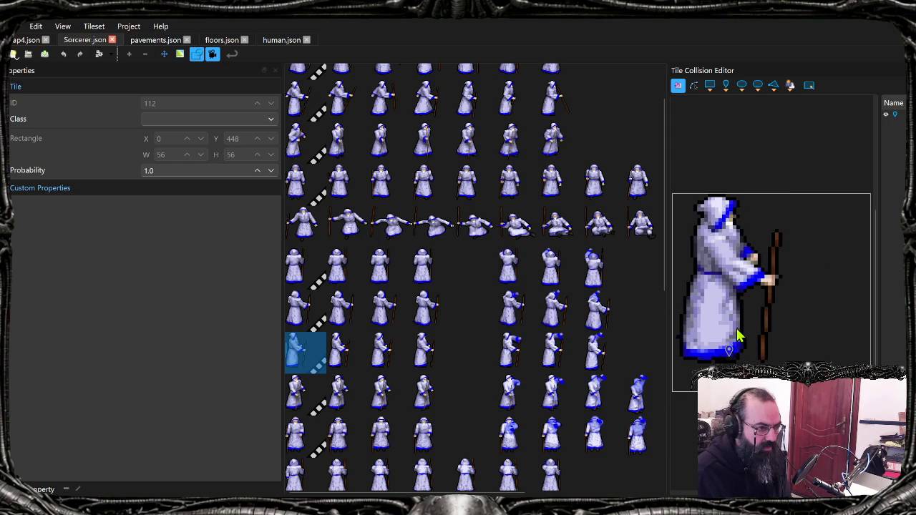
click(732, 353)
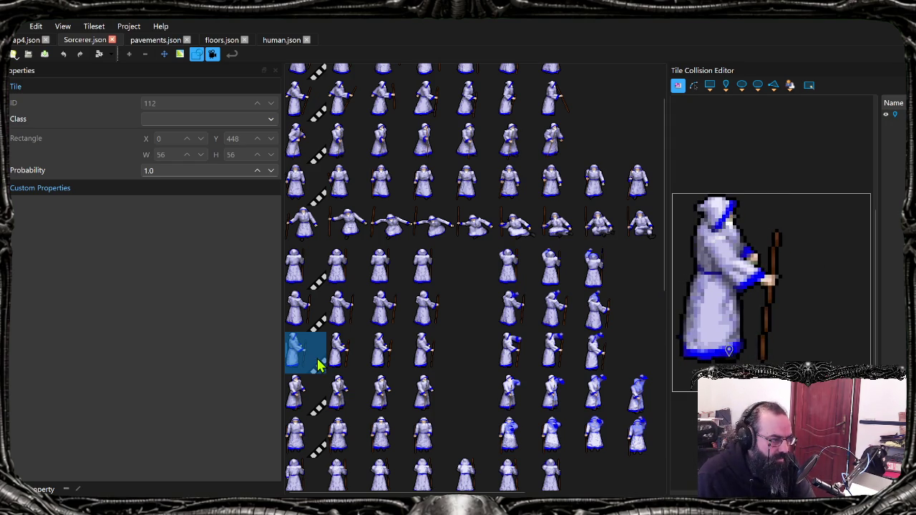
click(338, 350)
key(Right)
key(Right)
key(Left)
key(Left)
key(Left)
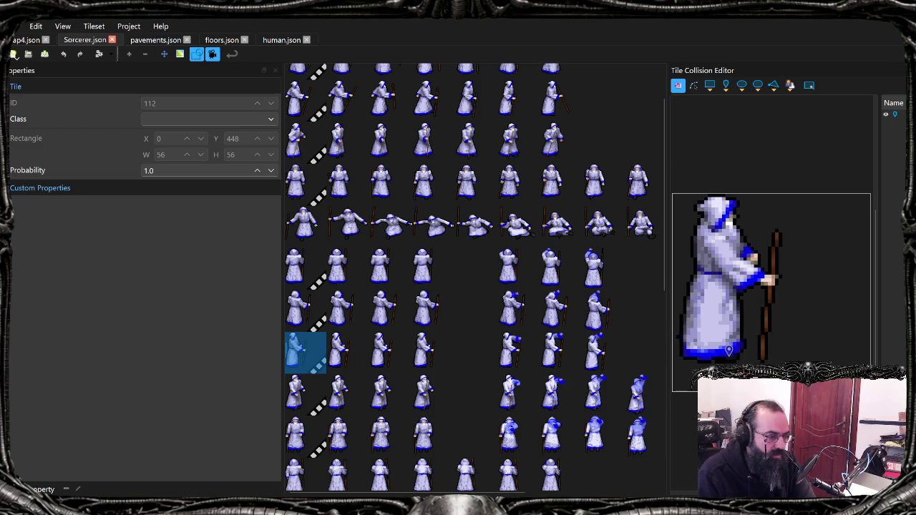
key(alt+Tab)
key(alt+Tab)
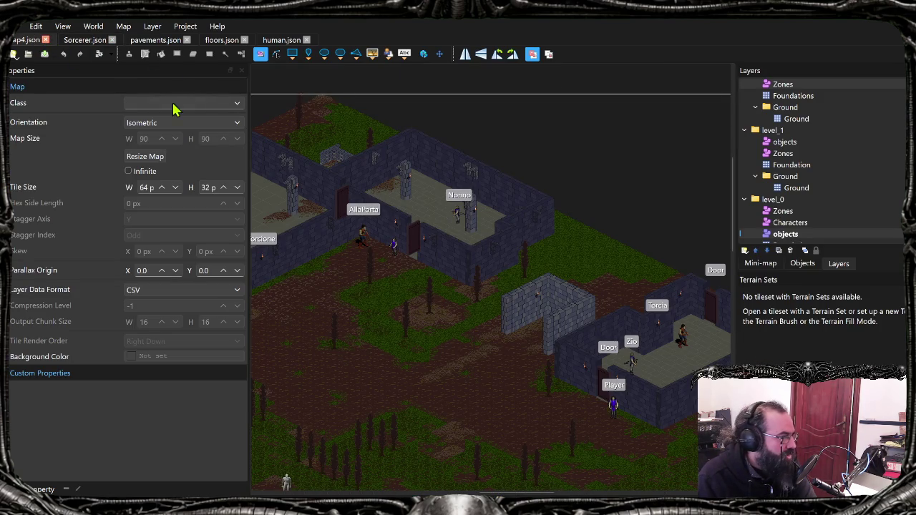
Step: Select the PLAYER character on the map and turn off its isPlayer property
scroll(552, 215, down, 2)
scroll(573, 245, down, 2)
scroll(589, 241, down, 2)
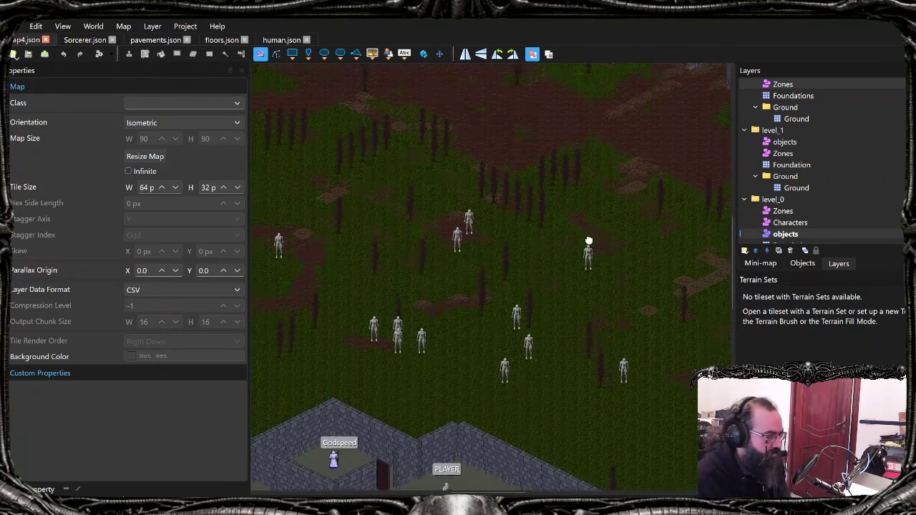
scroll(589, 241, down, 2)
scroll(493, 274, down, 1)
click(562, 307)
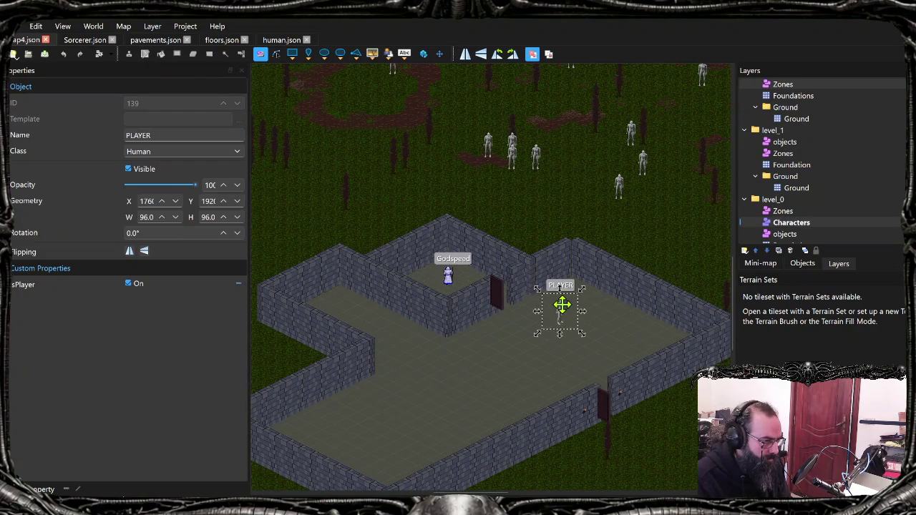
click(128, 284)
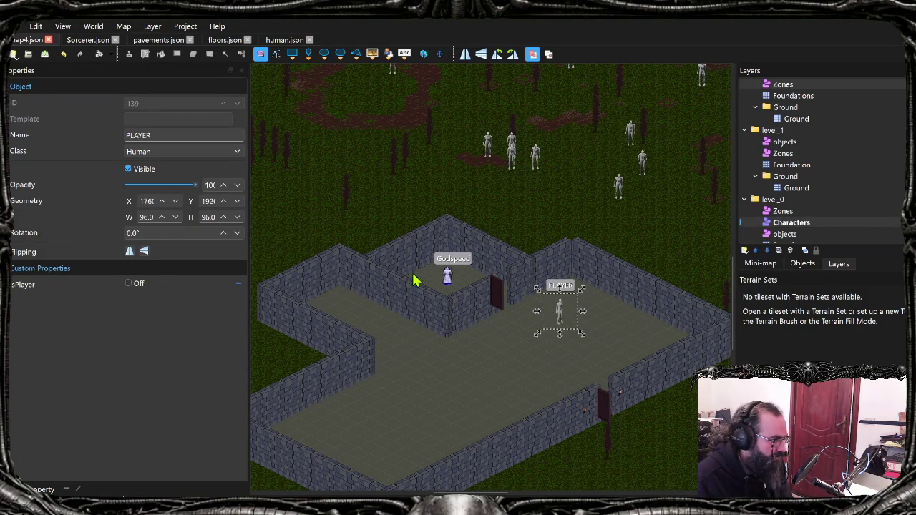
Step: Turn on isPlayer for the Godspeed sorcerer, save the map, and switch to Brave
click(447, 276)
click(129, 285)
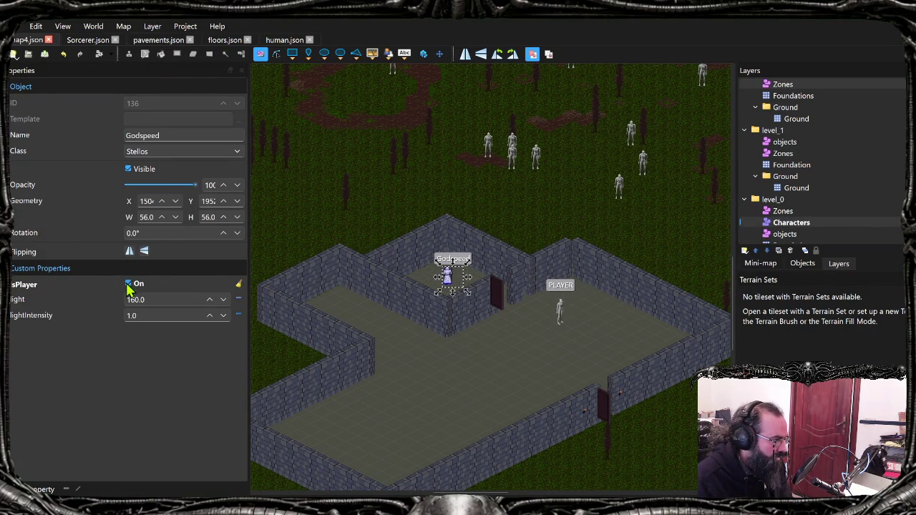
key(ctrl+s)
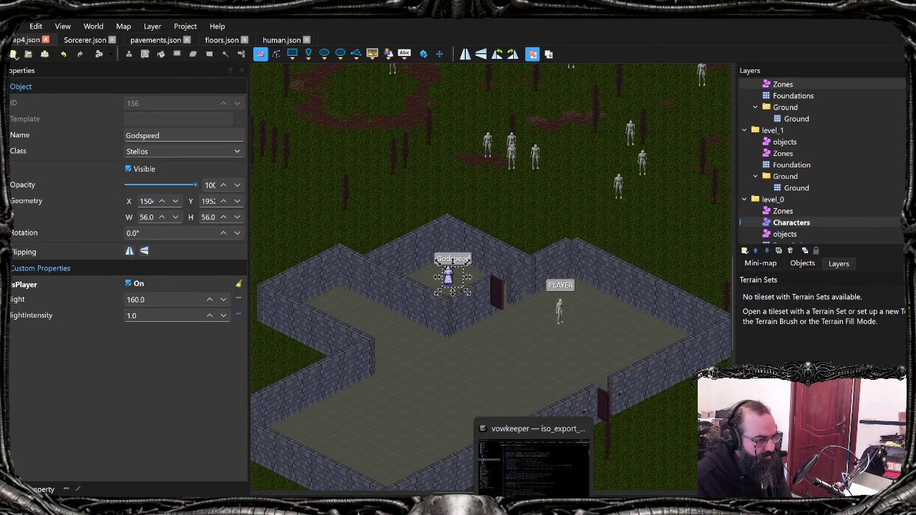
click(436, 458)
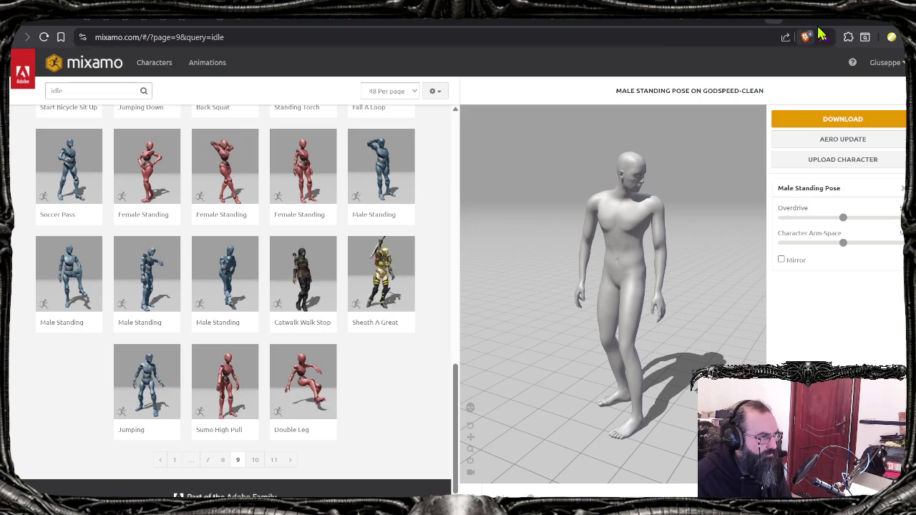
Step: Reload the game on the localhost:5173 tab and view the DevTools console log
click(754, 18)
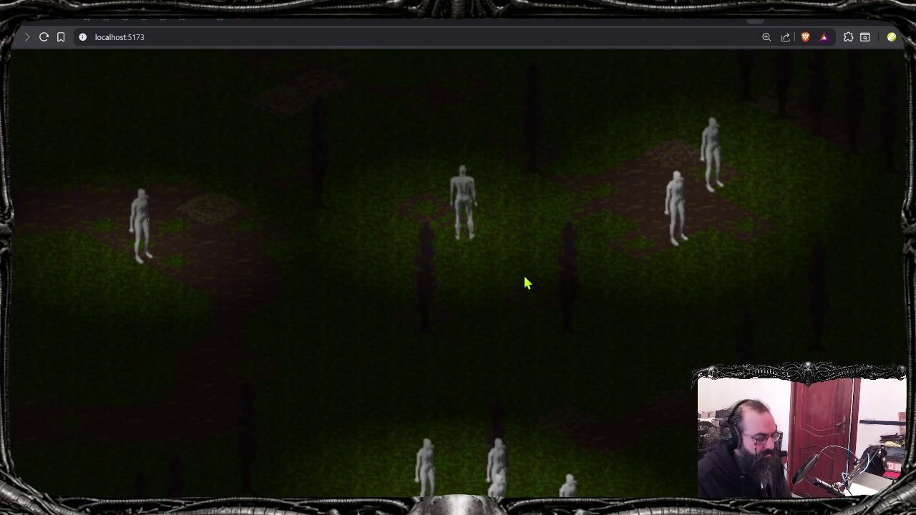
key(F5)
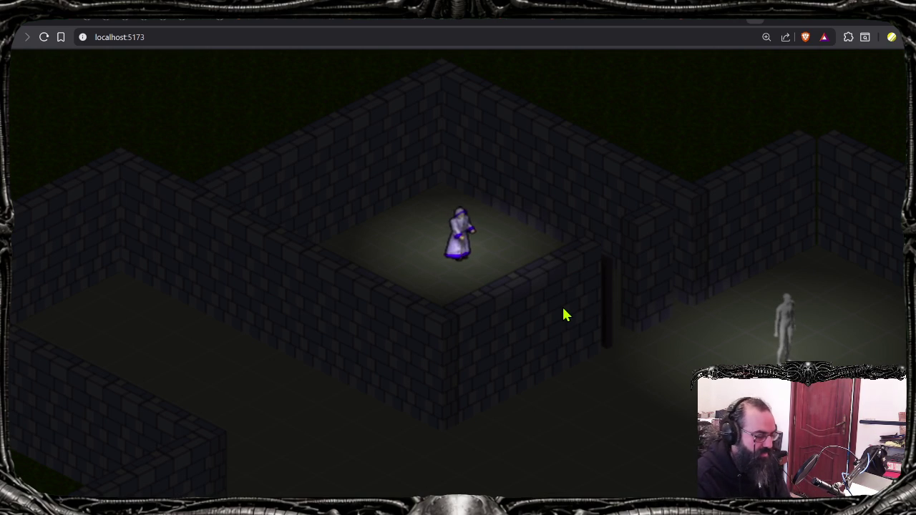
key(F12)
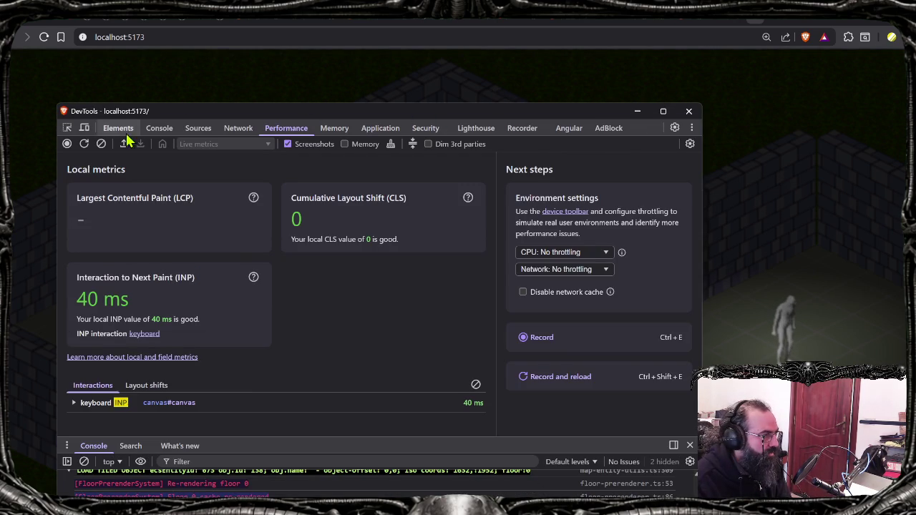
click(159, 129)
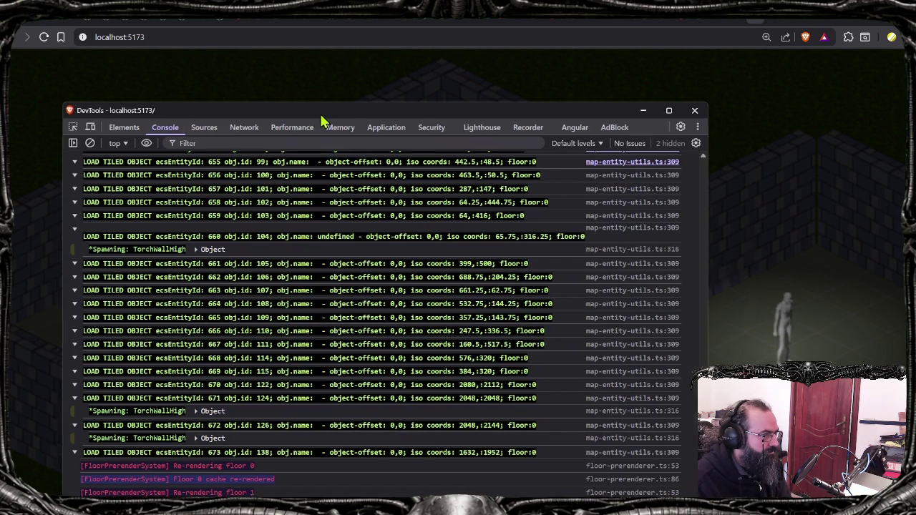
Step: Close the developer tools, bring the game view forward, and return to Tiled
drag(321, 122, 642, 122)
click(679, 113)
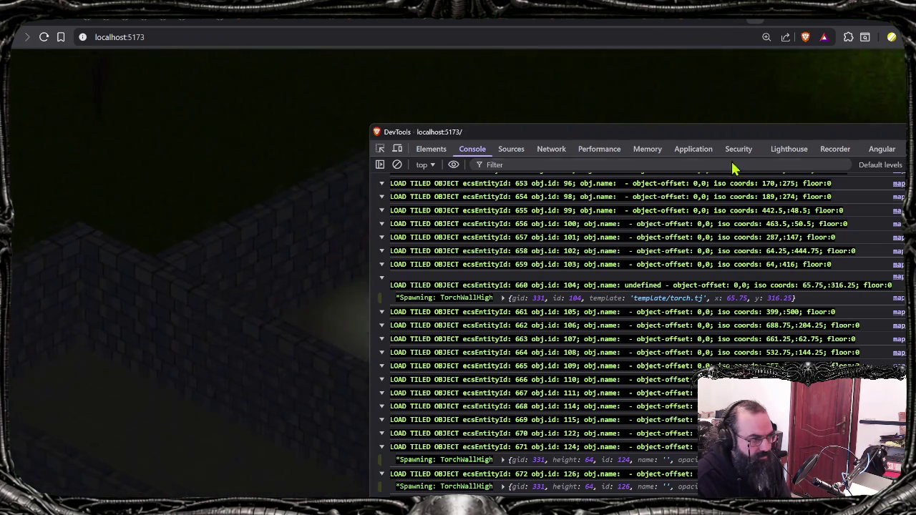
click(231, 268)
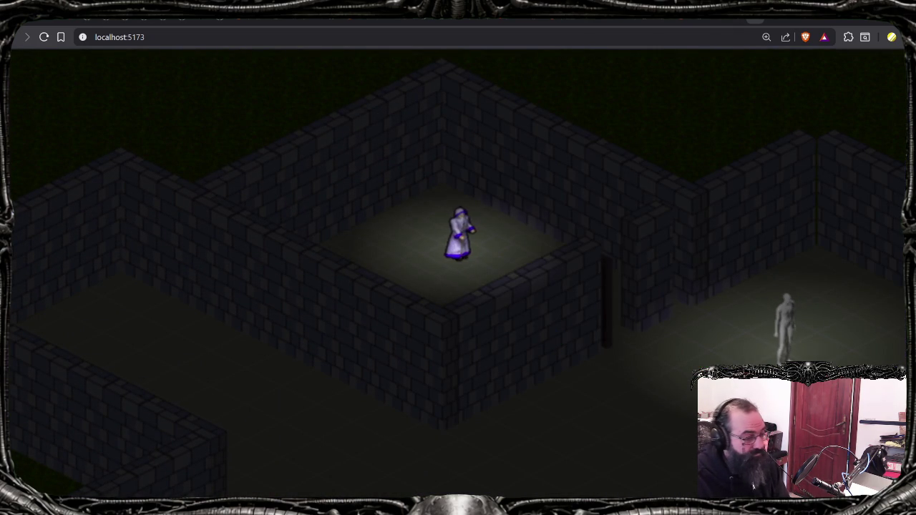
key(alt+Tab)
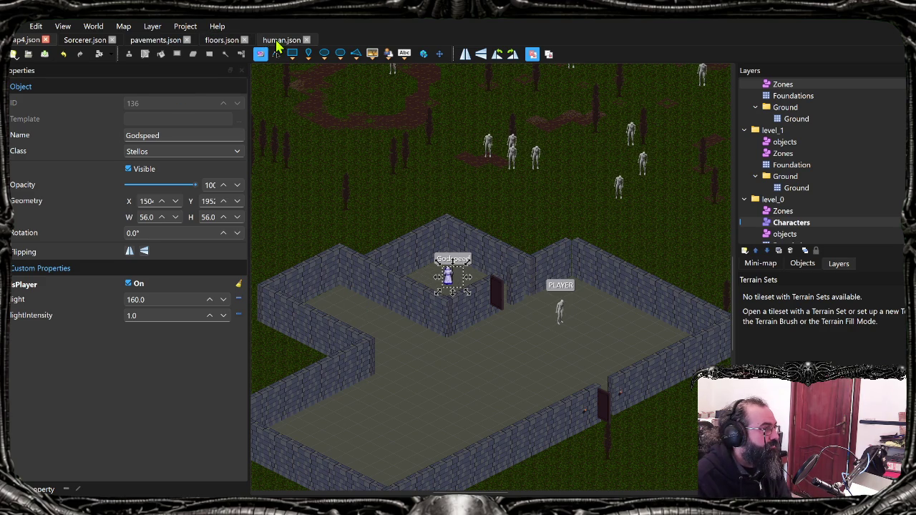
Step: Turn off Godspeed's isPlayer, re-enable PLAYER's isPlayer, and return to Brave
click(131, 285)
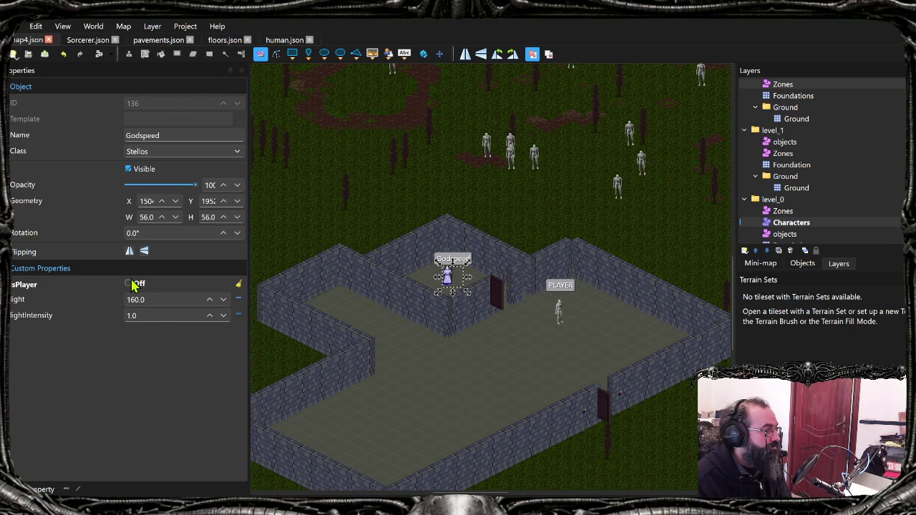
click(558, 310)
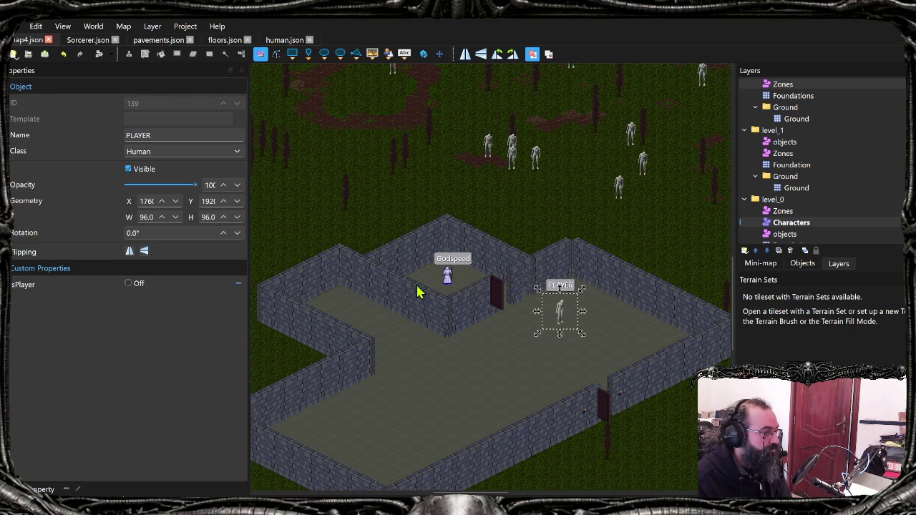
click(129, 283)
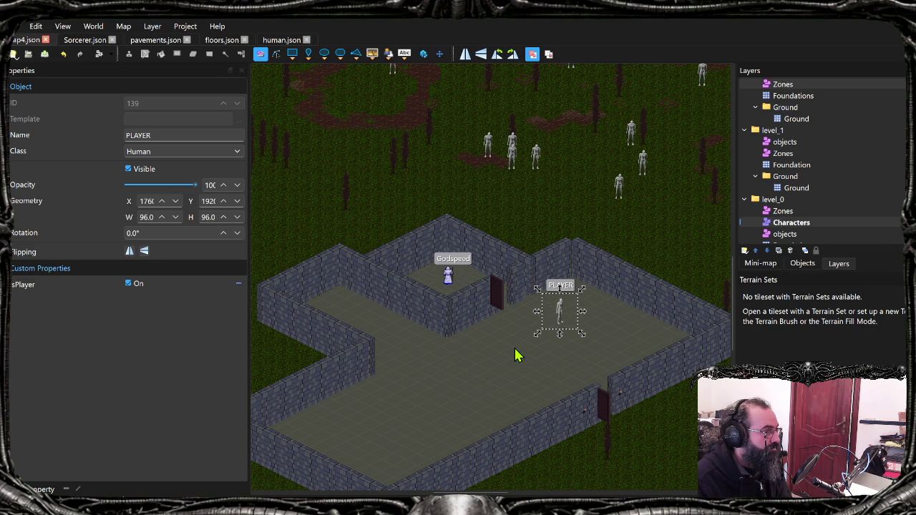
key(alt+Tab)
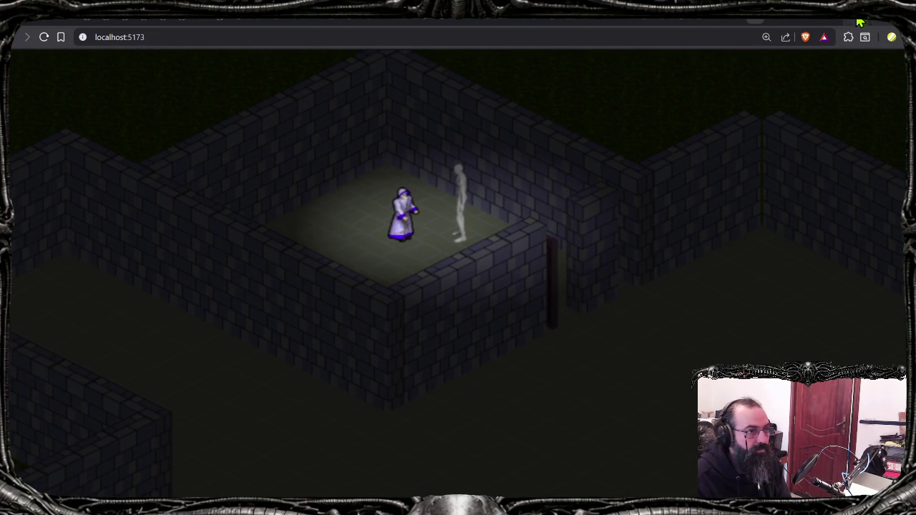
Step: Back in Tiled, select the Godspeed object and re-enable its isPlayer property
key(alt+Tab)
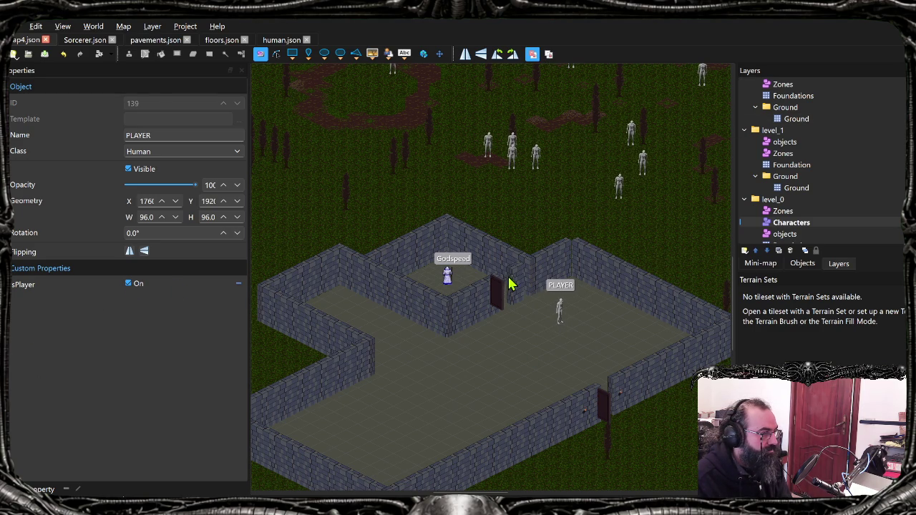
click(444, 278)
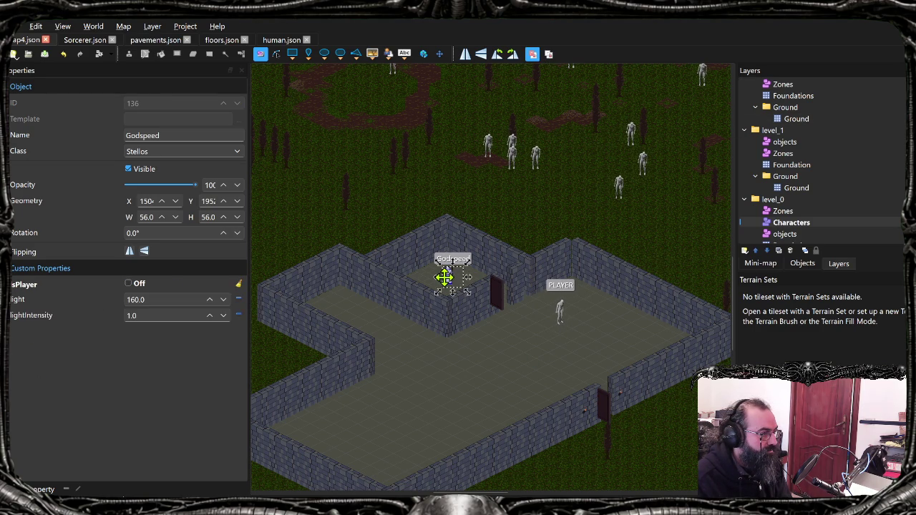
click(129, 283)
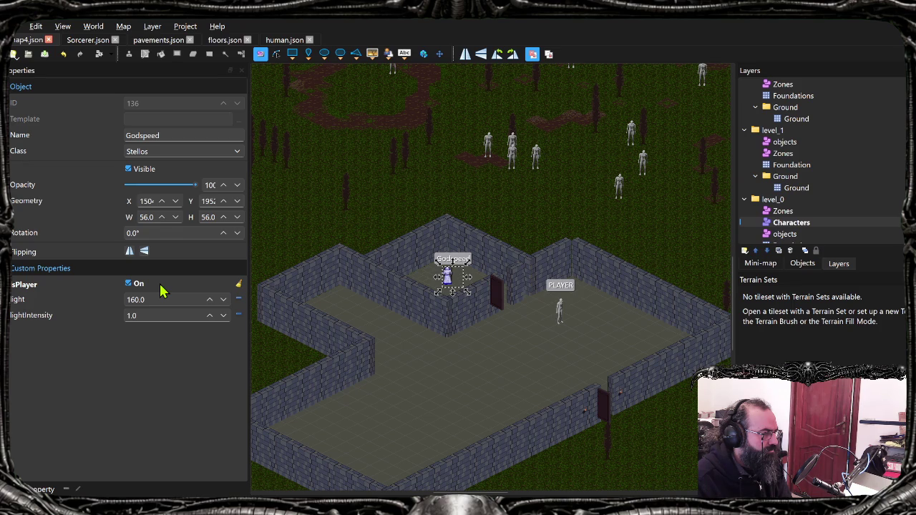
Step: Turn off Godspeed's isPlayer property, then cycle through open windows looking for the running game
click(130, 284)
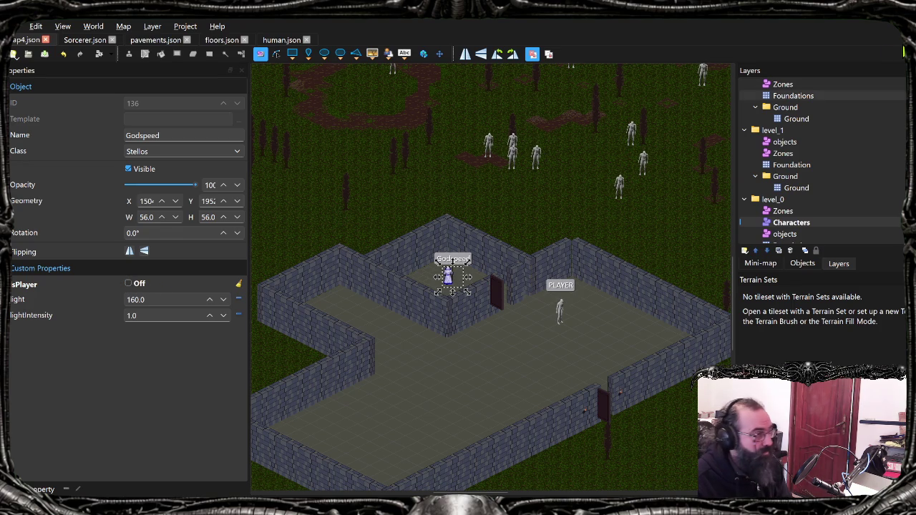
key(alt+Tab)
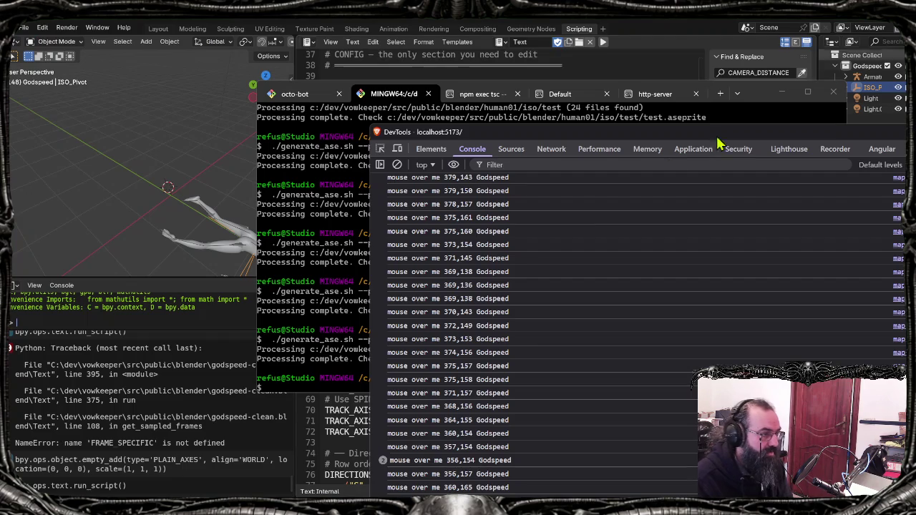
key(alt+Tab)
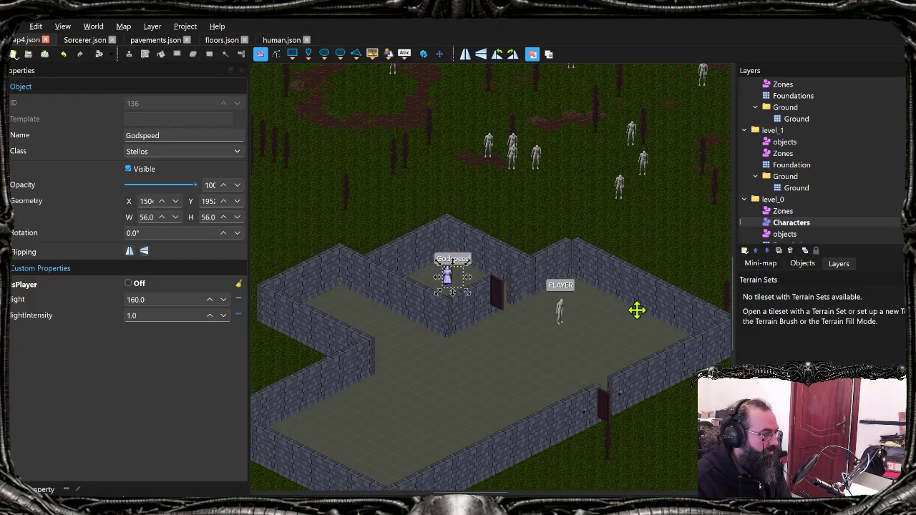
key(alt+Tab)
key(alt+Tab)
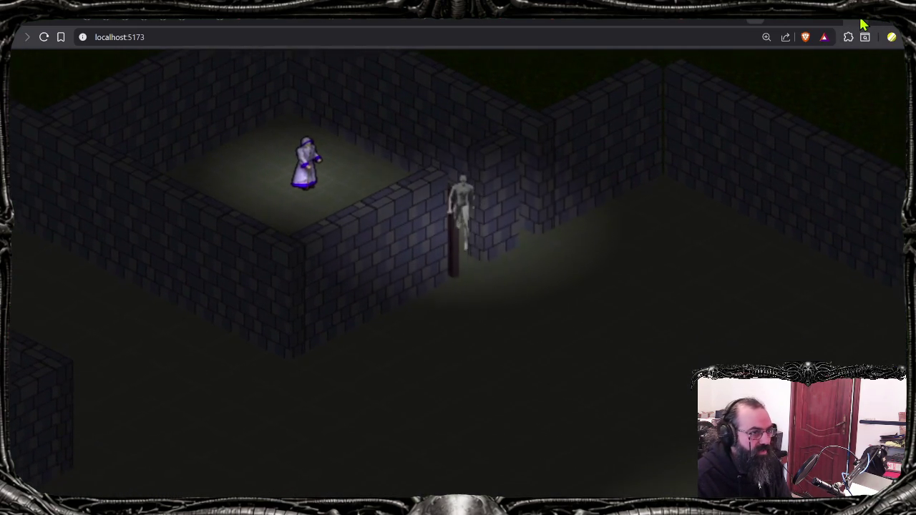
key(alt+Tab)
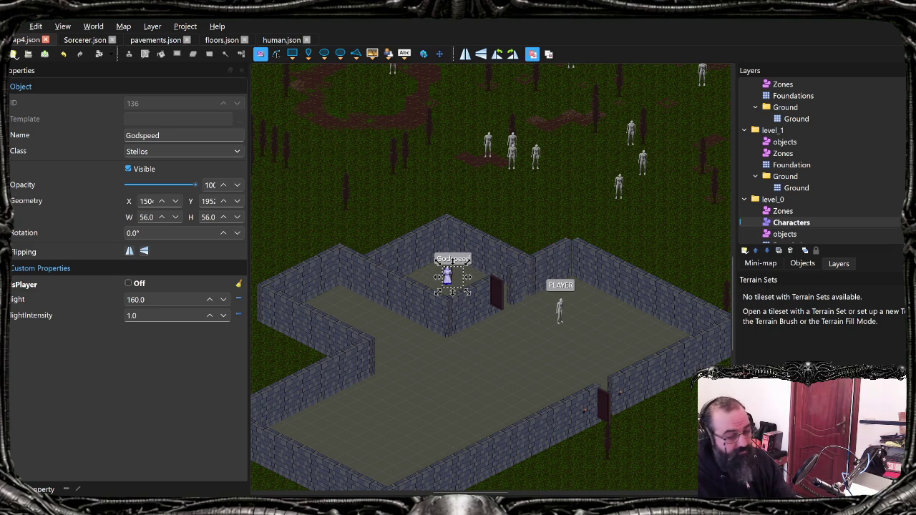
Step: Dismiss the window switcher once, then switch from Tiled over to Blender and Git Bash
key(alt+Tab)
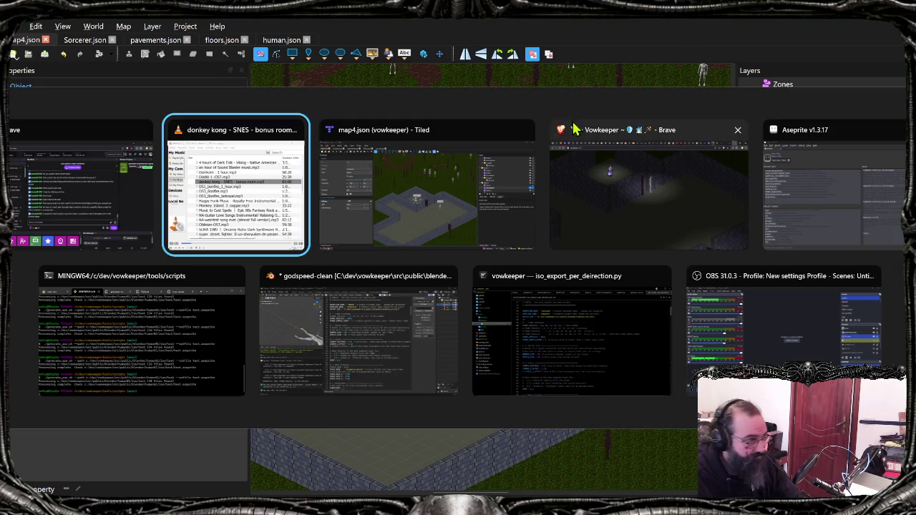
key(Escape)
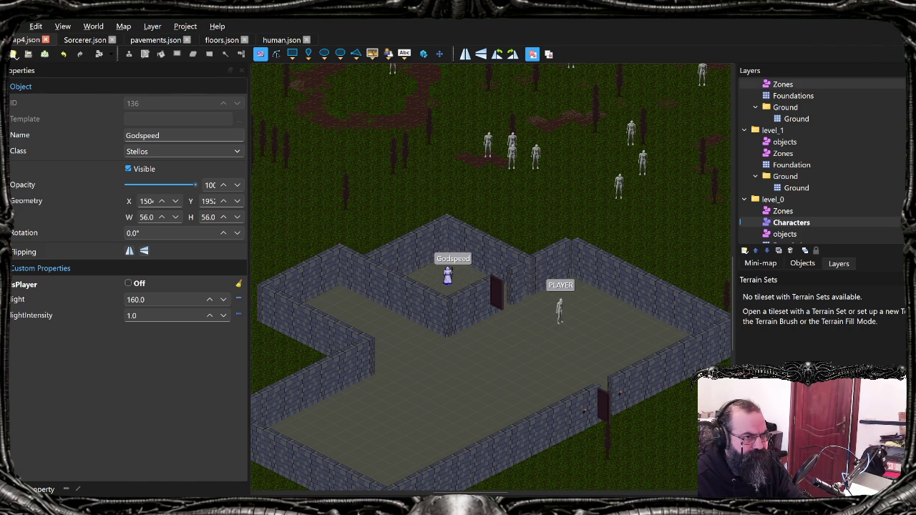
key(alt+Tab)
key(alt+Tab)
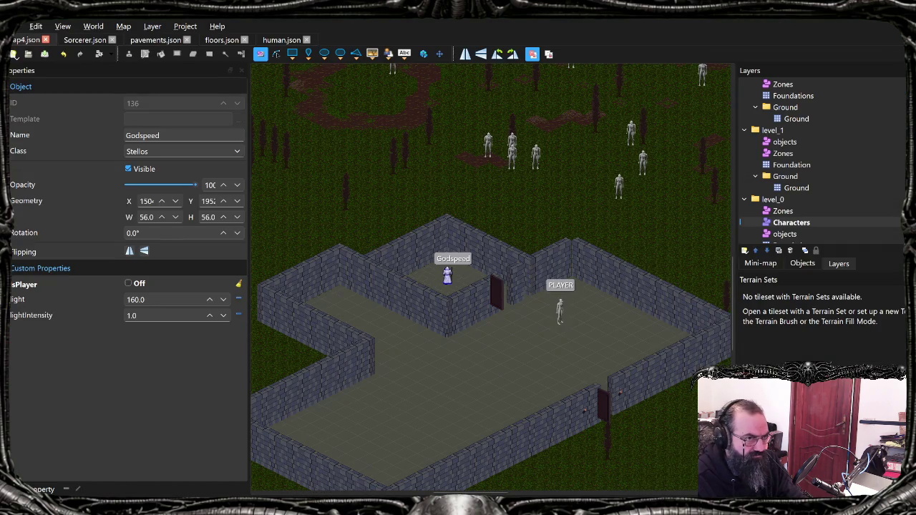
key(alt+Tab)
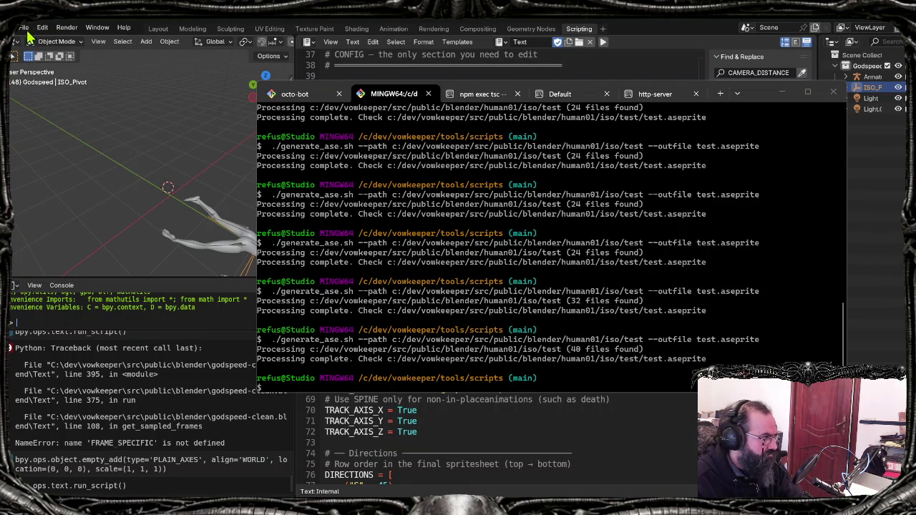
Step: Import the FBX animation file and preview its playback from frame 1
click(26, 31)
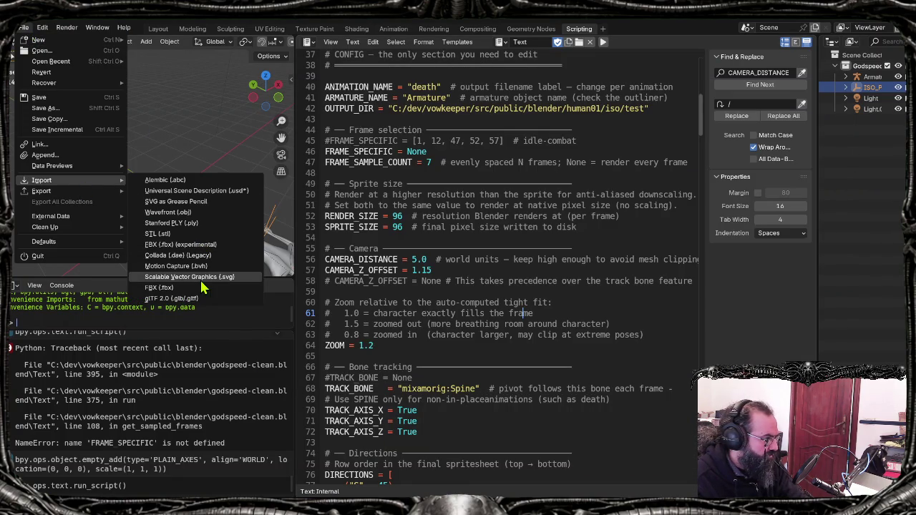
click(202, 287)
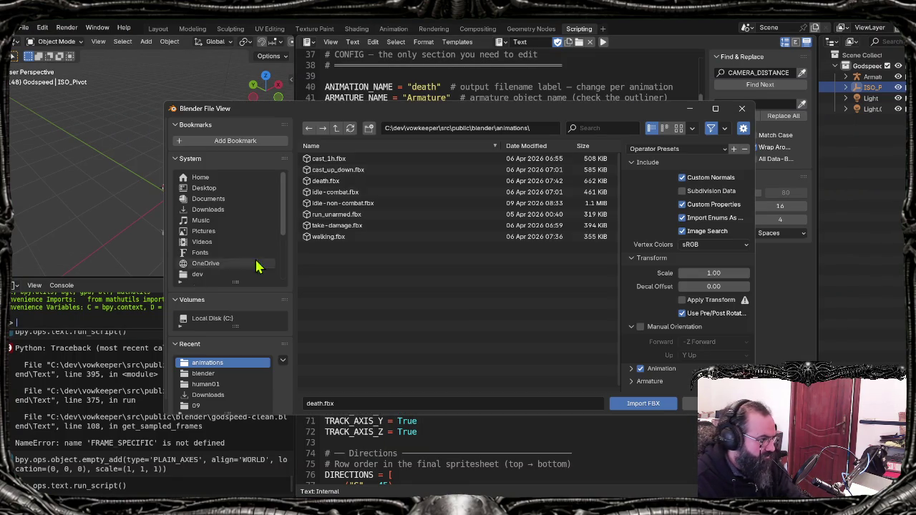
double_click(342, 203)
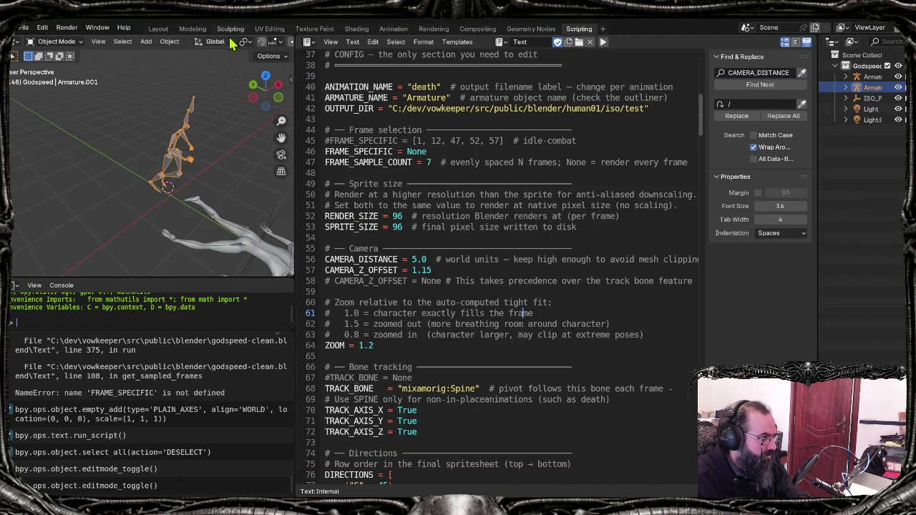
click(154, 29)
key(space)
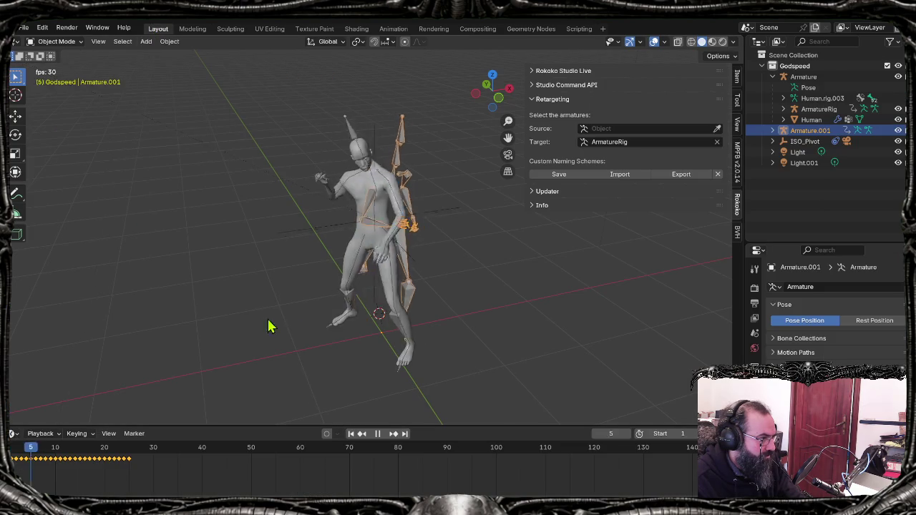
key(space)
key(shift+Left)
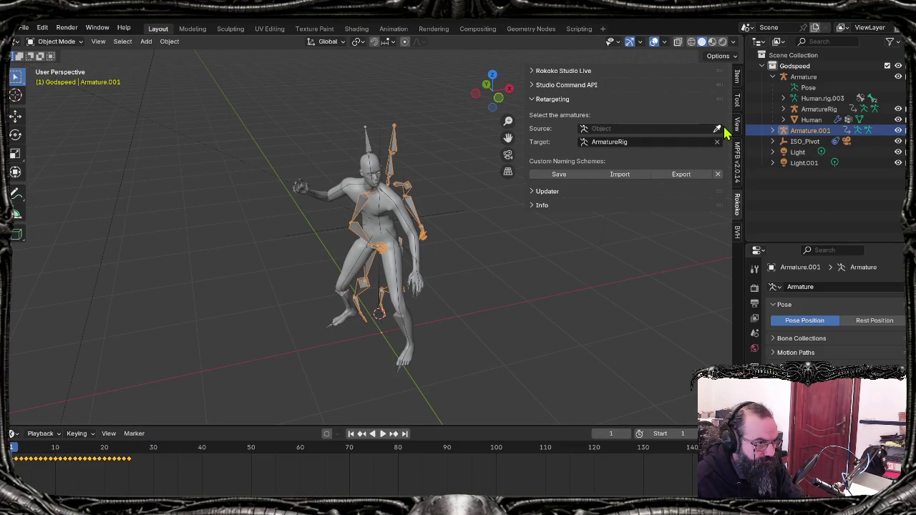
Step: Retarget from source Armature.001 onto ArmatureRig and preview the run from the side
click(401, 136)
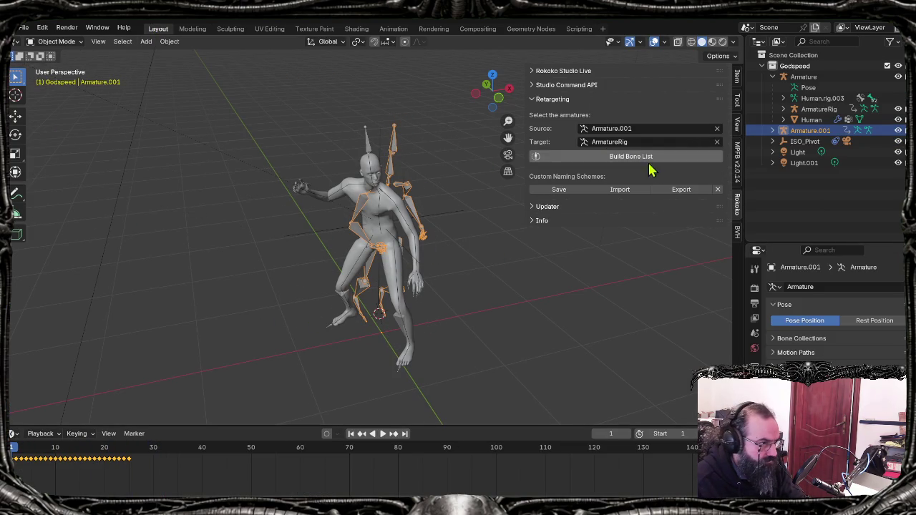
click(654, 159)
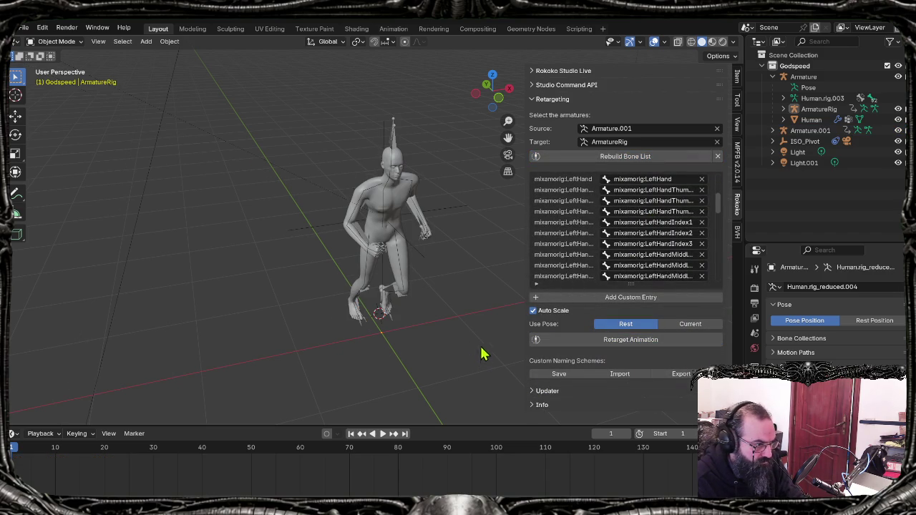
key(space)
key(space)
key(shift+Left)
key(space)
middle_drag(427, 227, 468, 219)
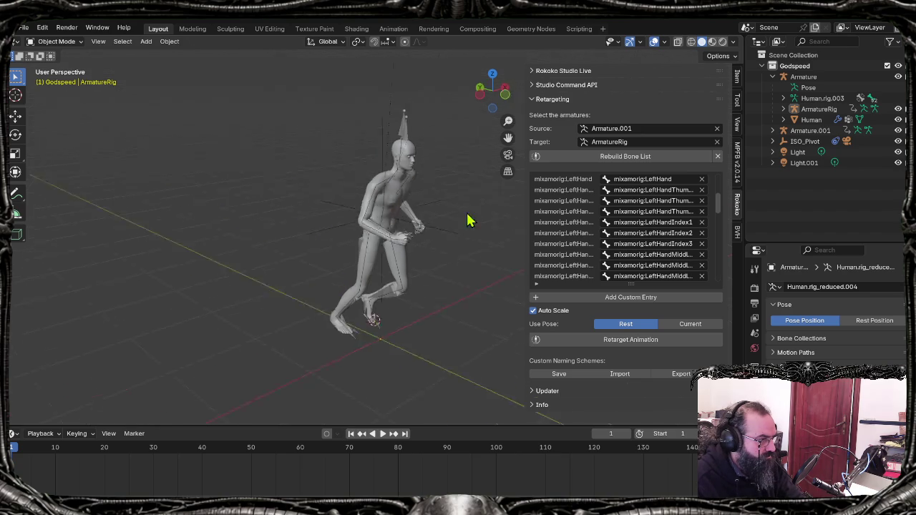
key(space)
key(shift+Left)
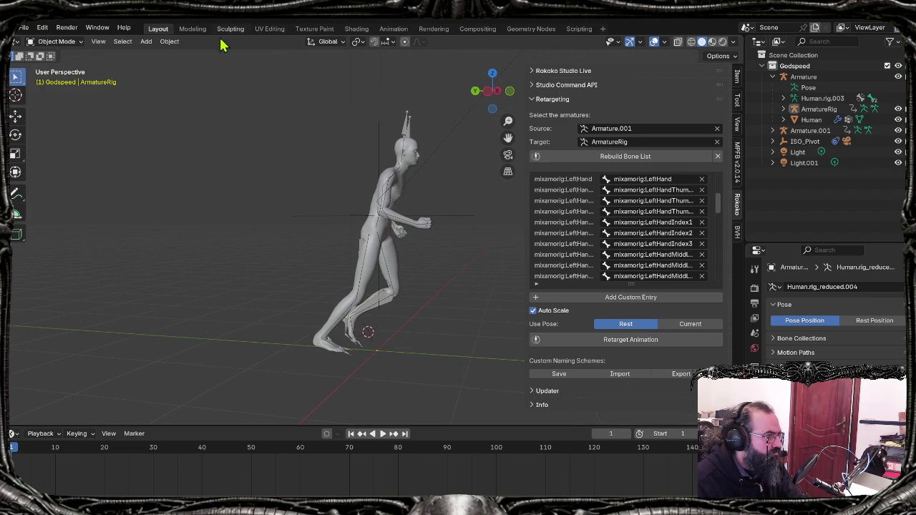
click(393, 29)
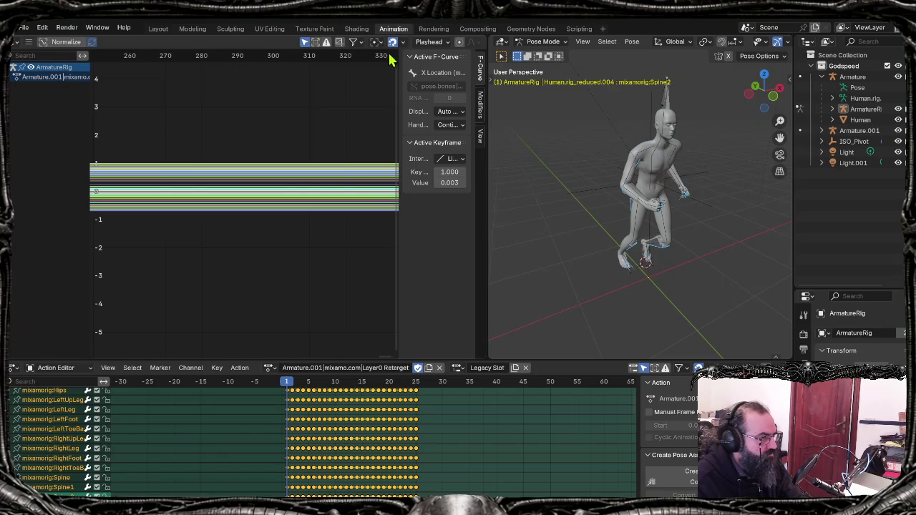
Step: Name the retargeted action RUN_UNARMED, then switch the rig to the Layer0.002 Retarget action
click(353, 368)
text(RUN_UNARMED)
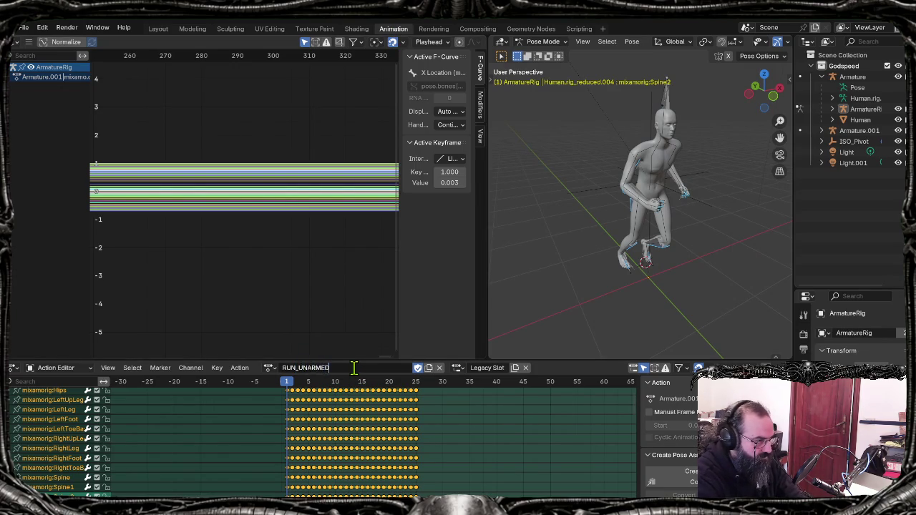
key(Return)
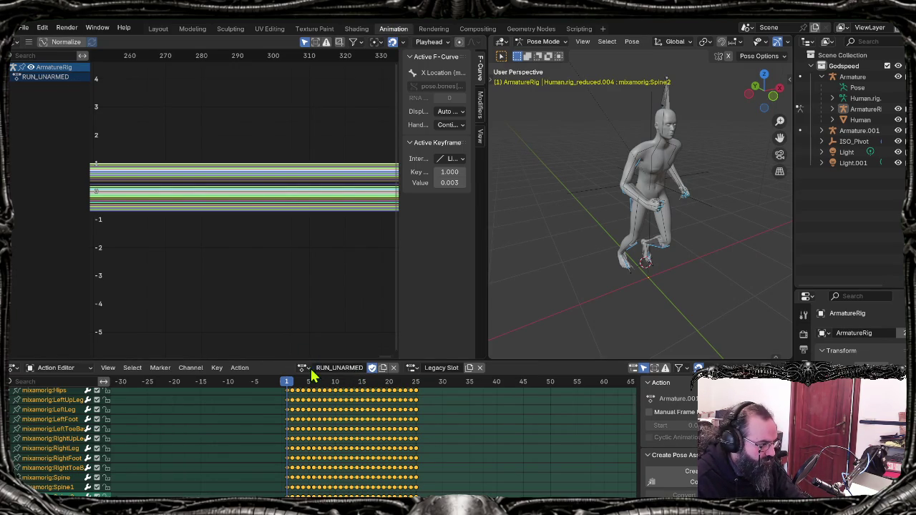
click(304, 367)
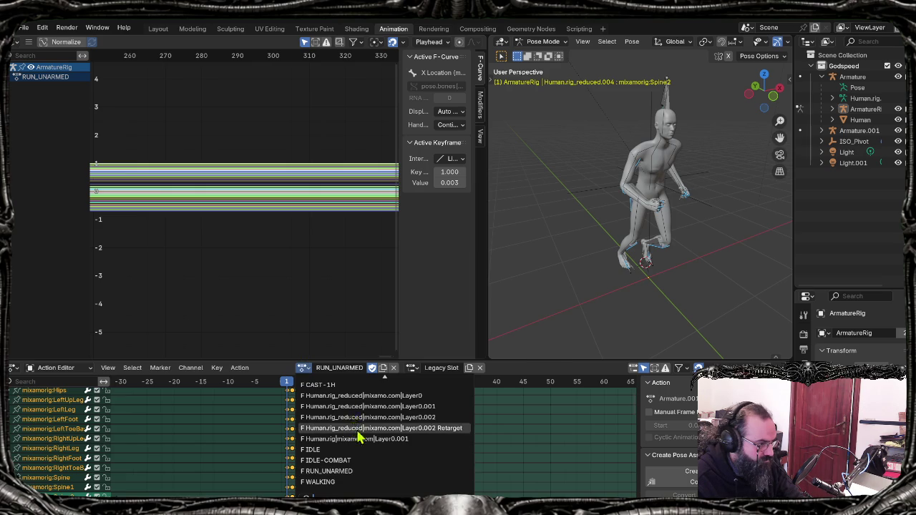
click(358, 429)
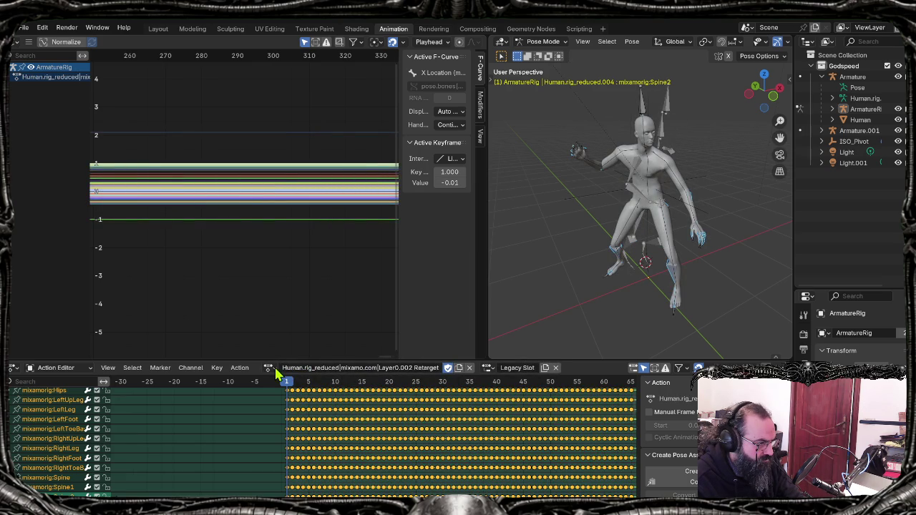
Step: Delete the imported Armature.001 and play the current action to check it
click(859, 132)
key(Delete)
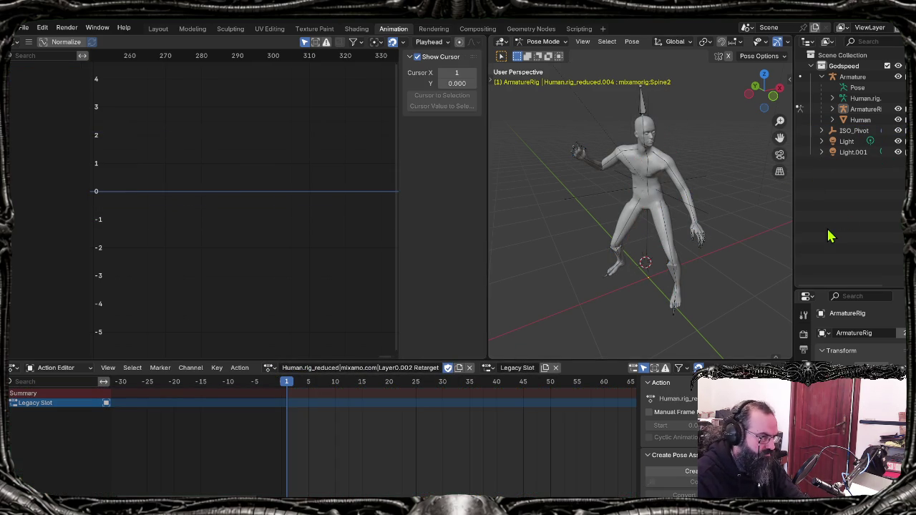
click(270, 368)
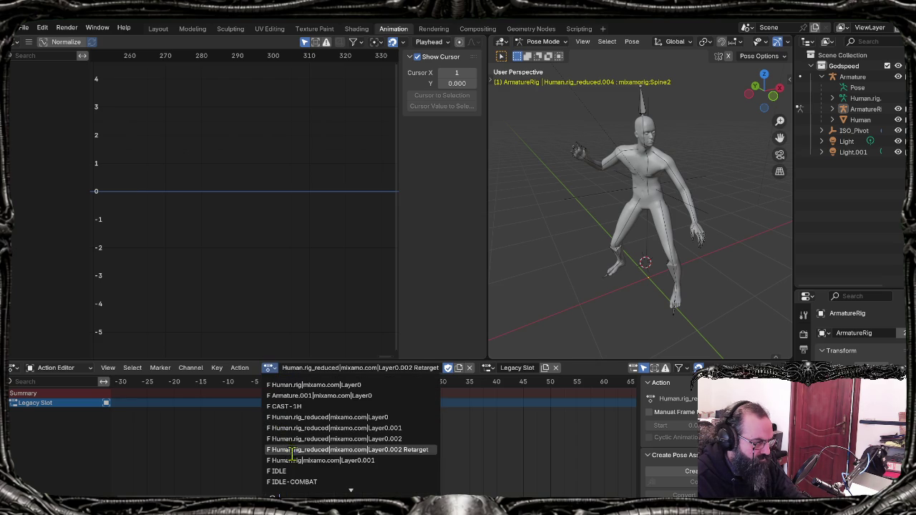
click(522, 260)
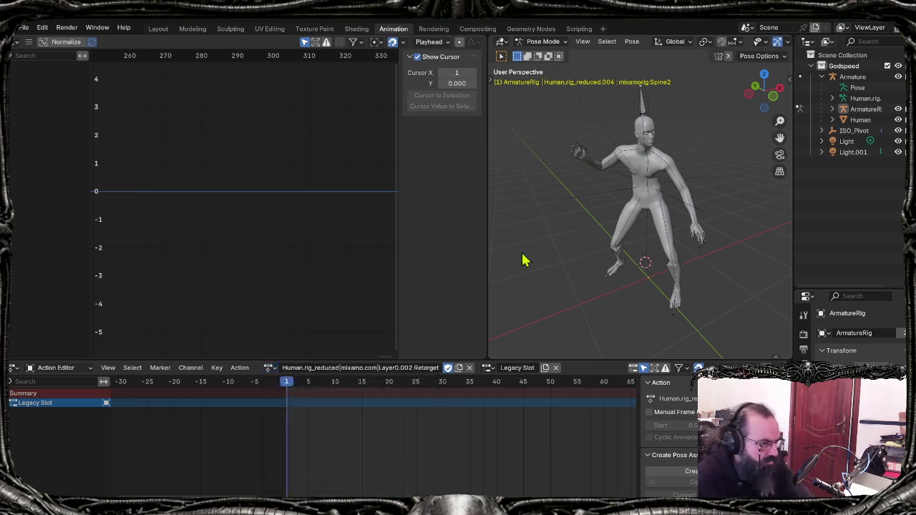
key(space)
key(space)
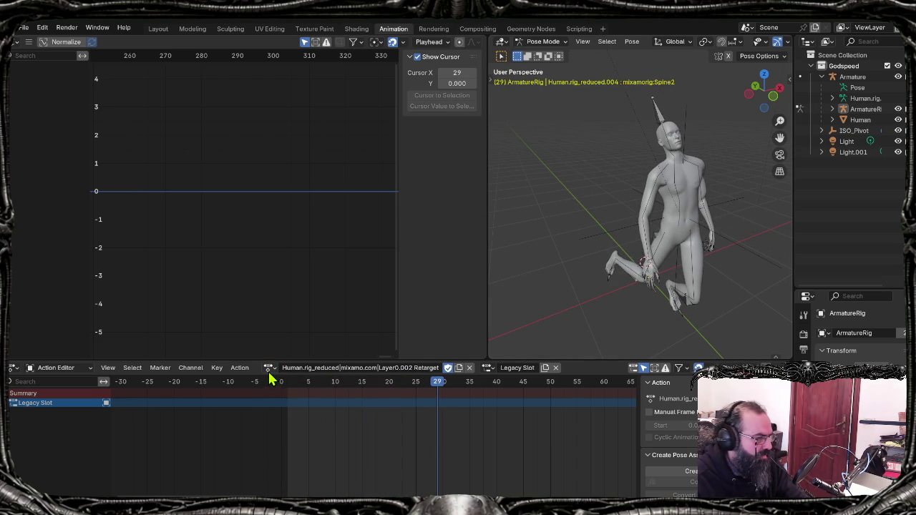
Step: Reassign the Layer0.002 Retarget action to the rig and rename it DEATH
click(270, 368)
scroll(303, 435, down, 2)
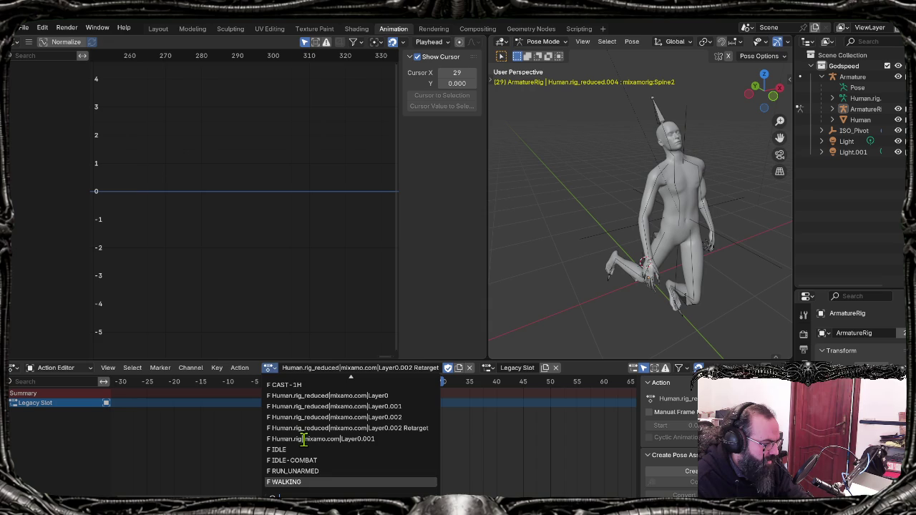
click(319, 419)
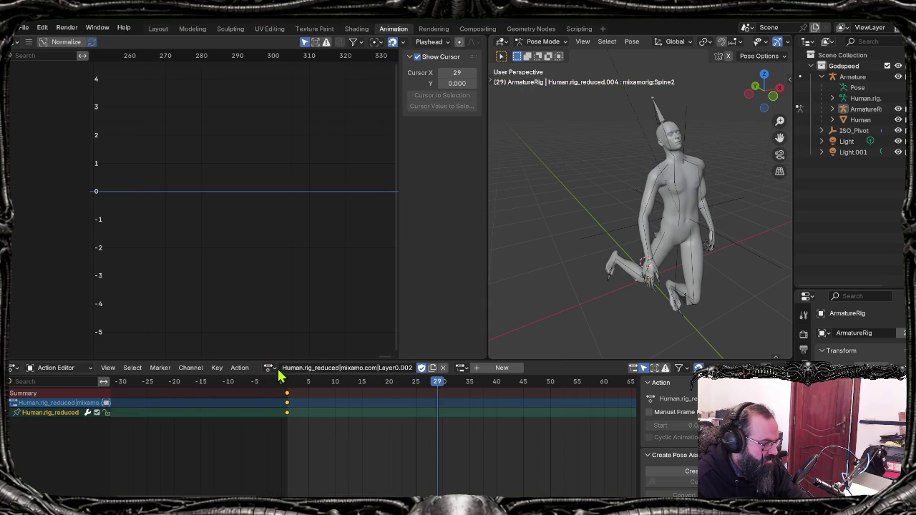
click(269, 368)
click(315, 452)
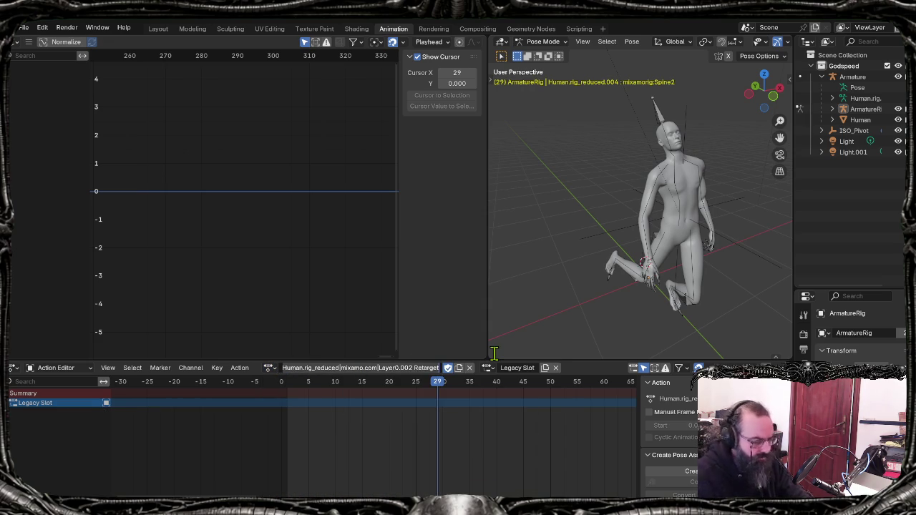
text(DEATH)
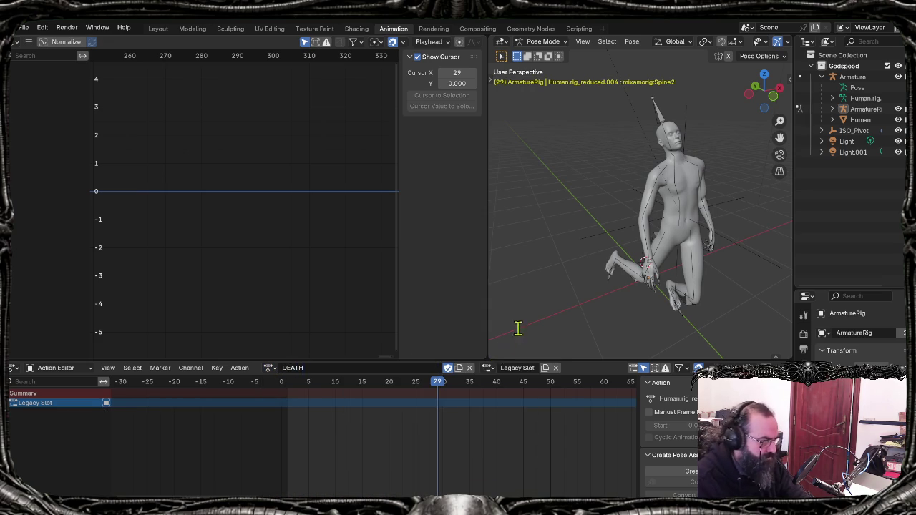
key(Return)
Step: Play DEATH from the start, then switch to RUN_UNARMED and preview it from frame 1
key(shift+Left)
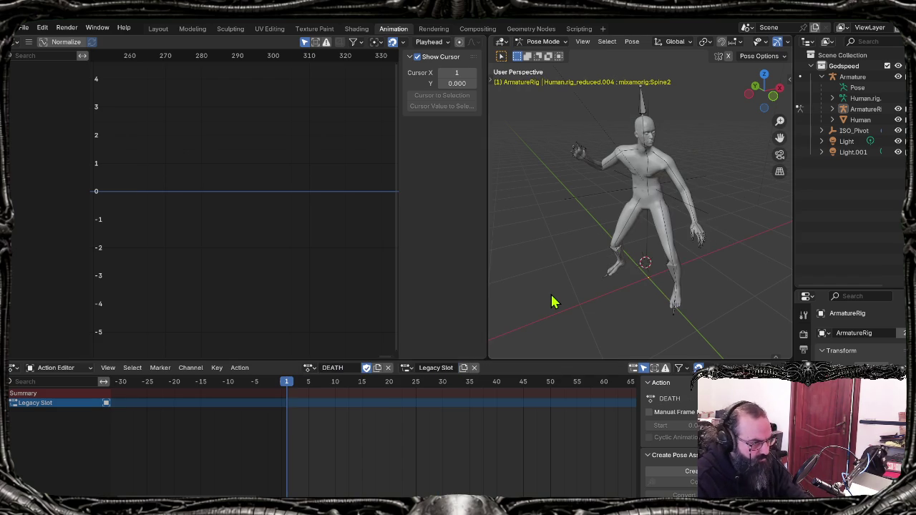
key(space)
click(309, 368)
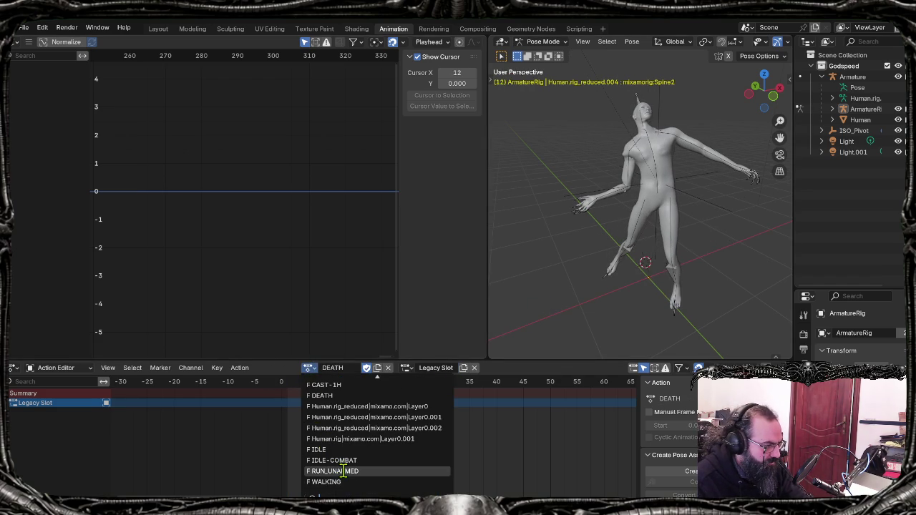
click(337, 471)
key(space)
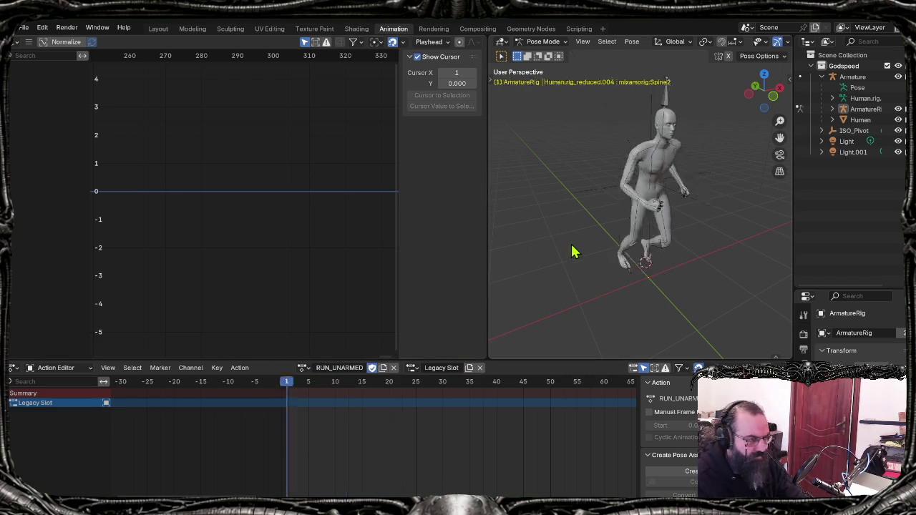
key(space)
key(shift+Left)
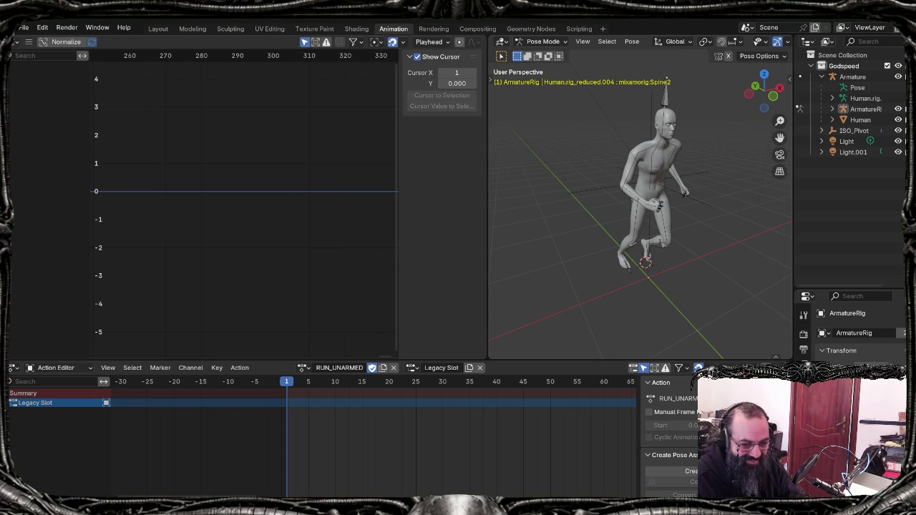
Step: Change the script's ANIMATION_NAME from death to "run_unarmed"
click(580, 29)
double_click(425, 86)
text(run)
key(Return)
key(BackSpace)
text(_unarmed)
Step: Keep FRAME_SAMPLE_COUNT at 7 and save the blend file
key(Down)
key(Down)
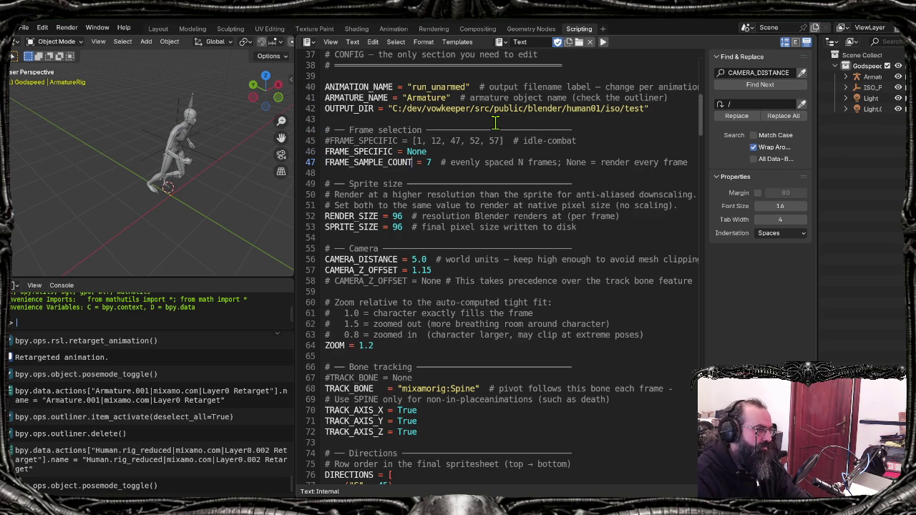
key(BackSpace)
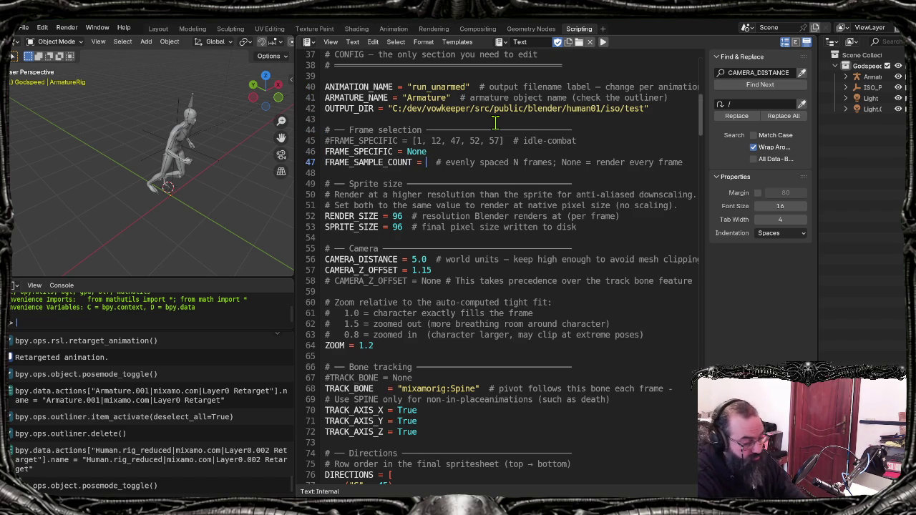
text(5)
key(BackSpace)
text(7)
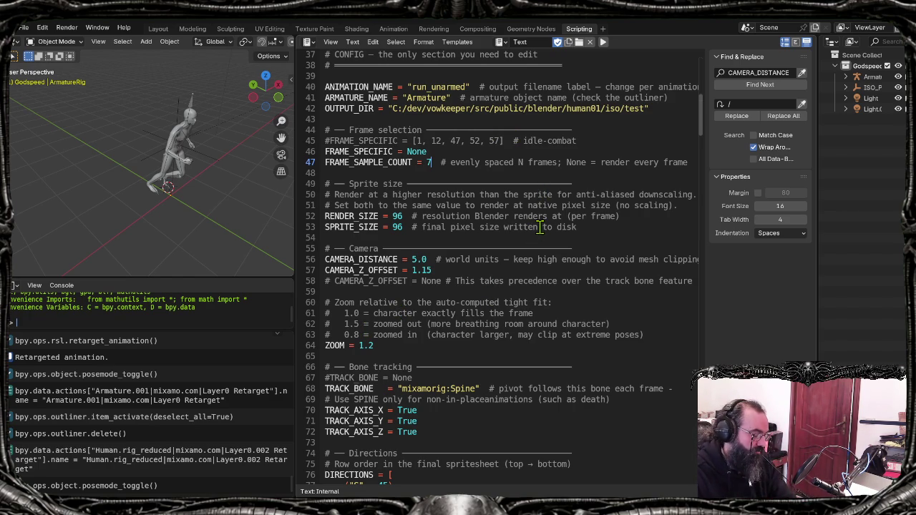
click(539, 227)
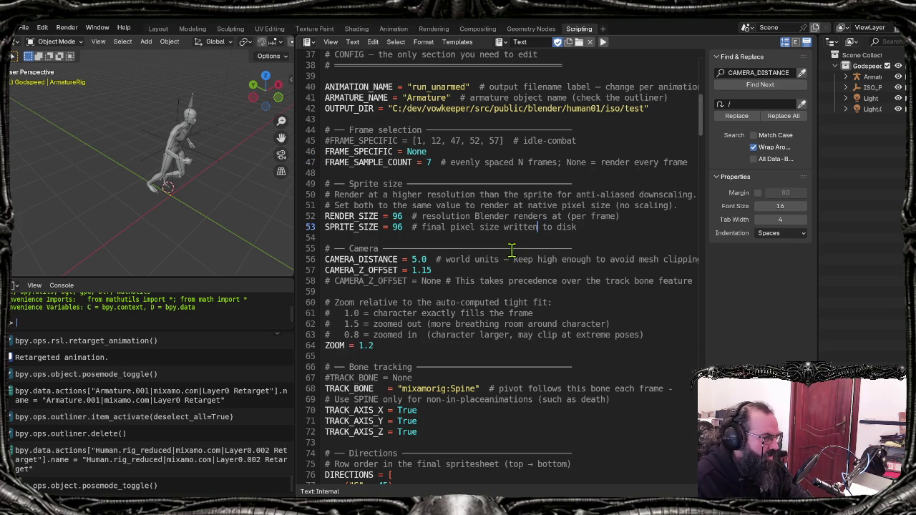
key(ctrl+s)
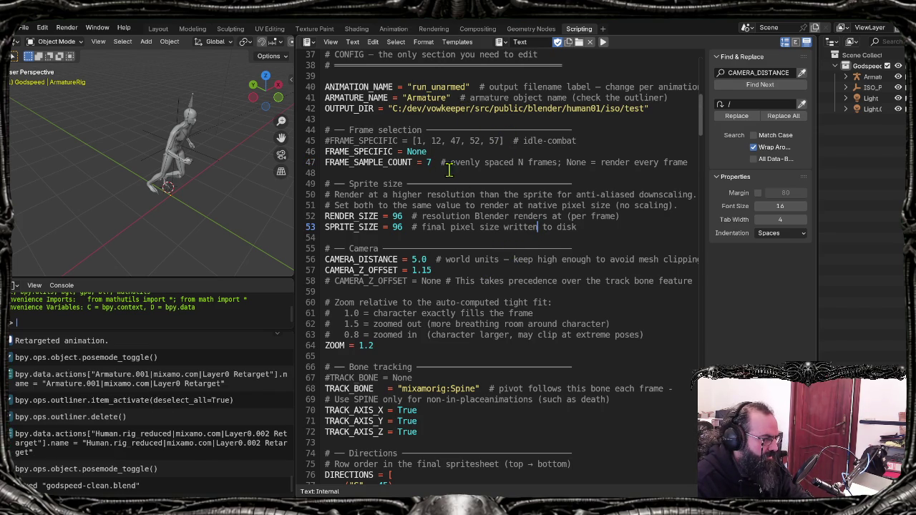
Step: Comment out the spine TRACK_BONE line, enable TRACK_BONE = None, and save
click(428, 390)
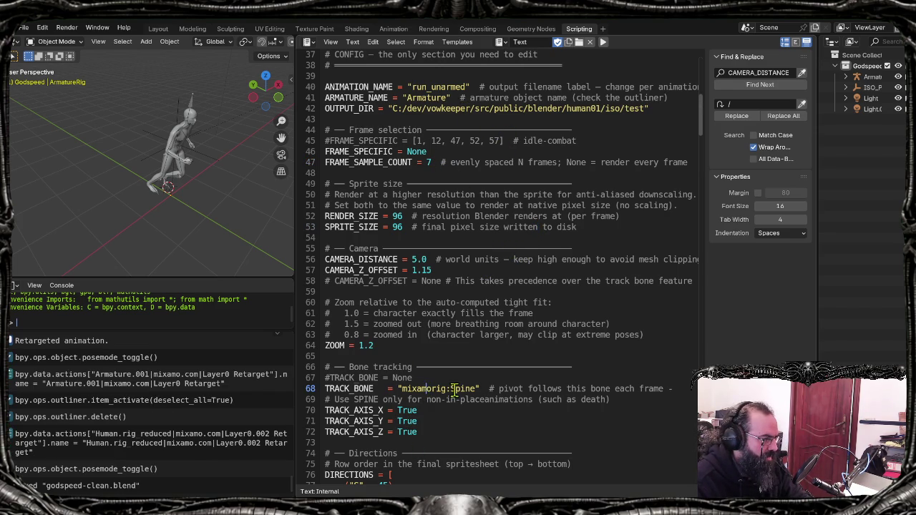
key(ctrl+slash)
key(Up)
key(ctrl+slash)
key(ctrl+s)
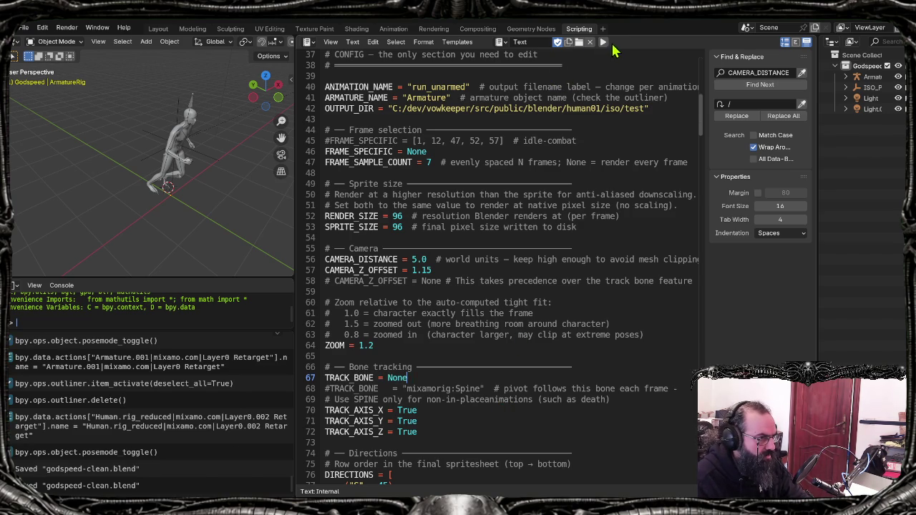
Step: Run the sprite export script and recall the previous generate_ase command in the terminal
click(603, 42)
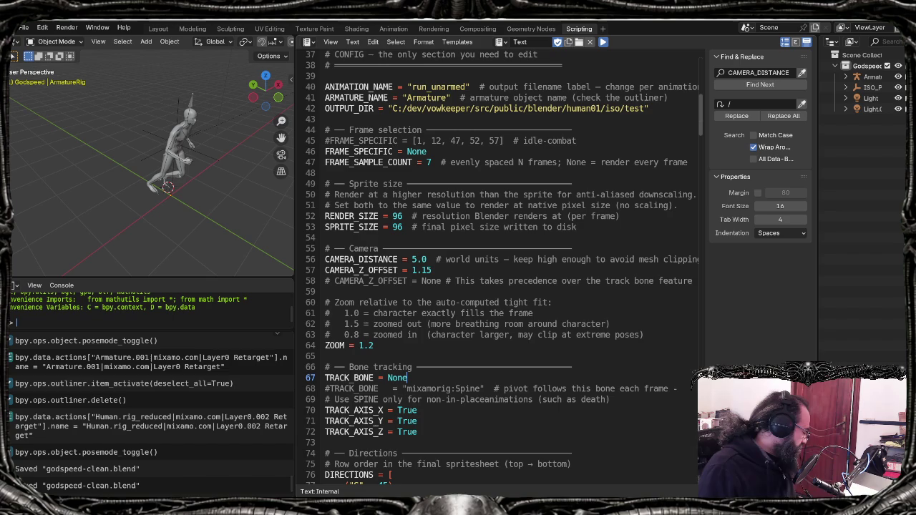
key(alt+p)
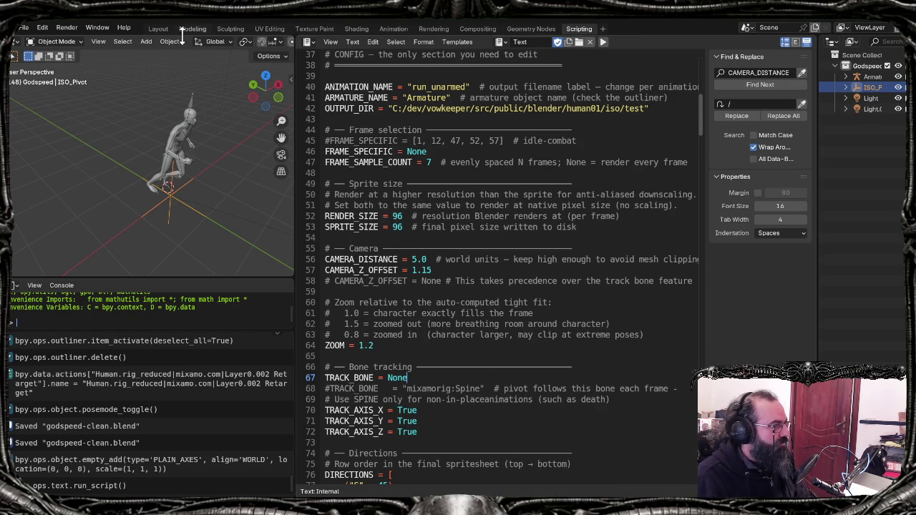
click(160, 28)
key(alt+Tab)
key(Up)
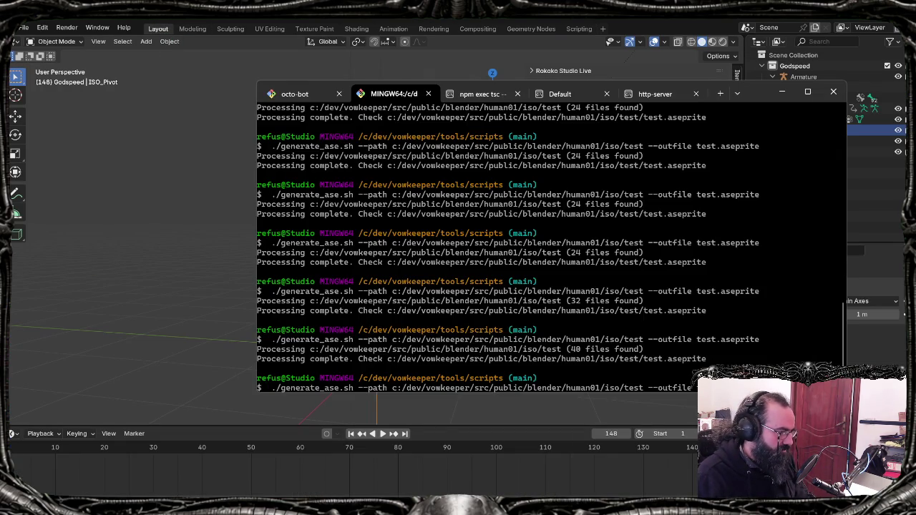
Step: Rerun generate_ase.sh and inspect the resulting test.aseprite in Aseprite
key(Return)
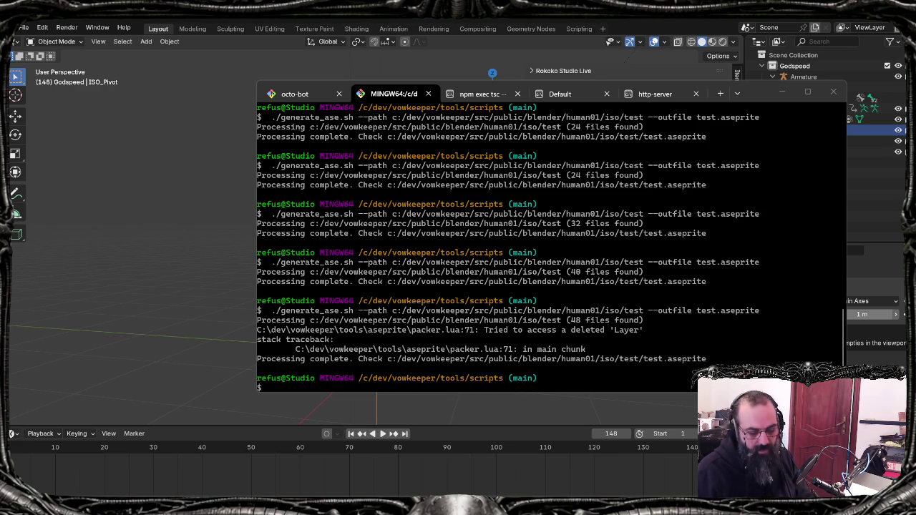
key(alt+Tab)
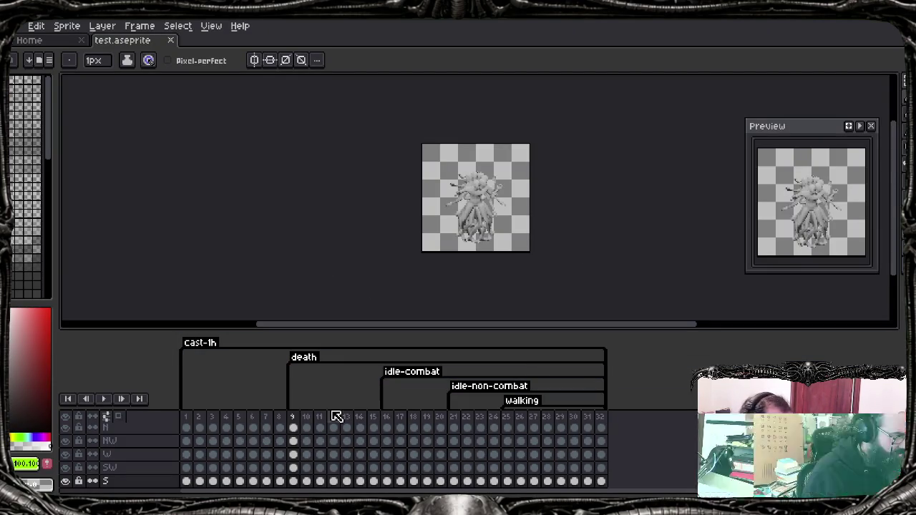
click(865, 23)
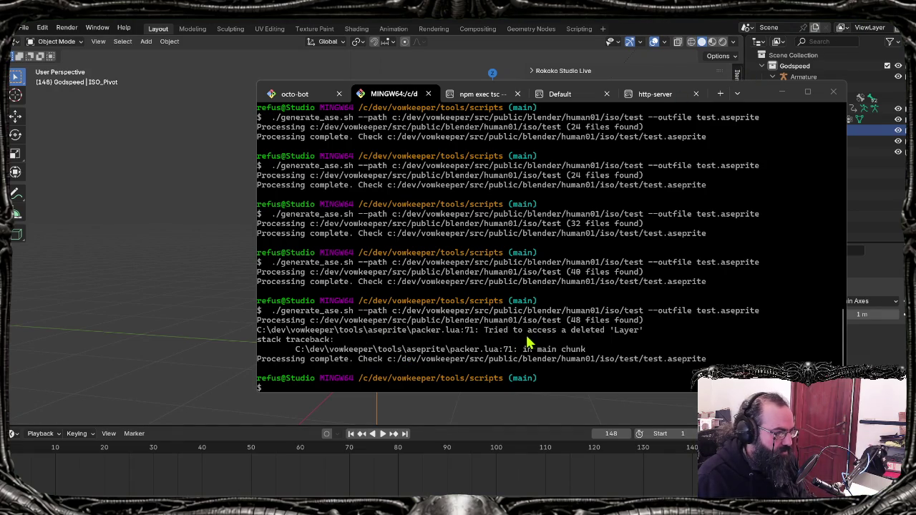
click(601, 338)
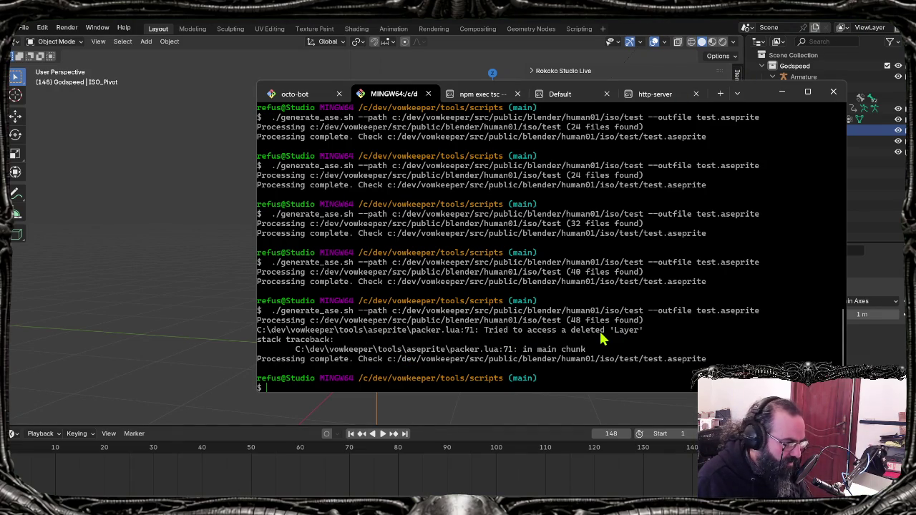
click(800, 23)
Step: Orbit around the running character, recheck Aseprite, and recall the generate_ase command
mouse_move(433, 225)
middle_down()
mouse_move(432, 155)
mouse_move(439, 236)
middle_up()
mouse_move(374, 501)
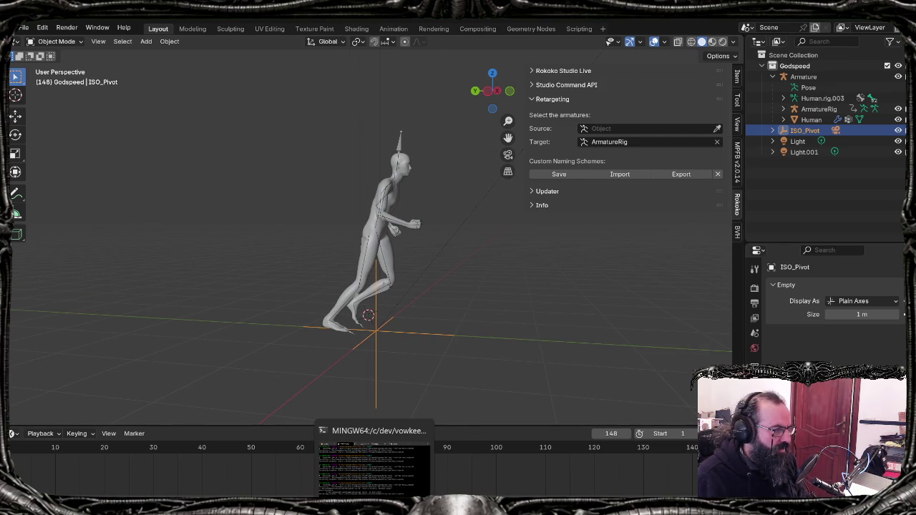
click(373, 469)
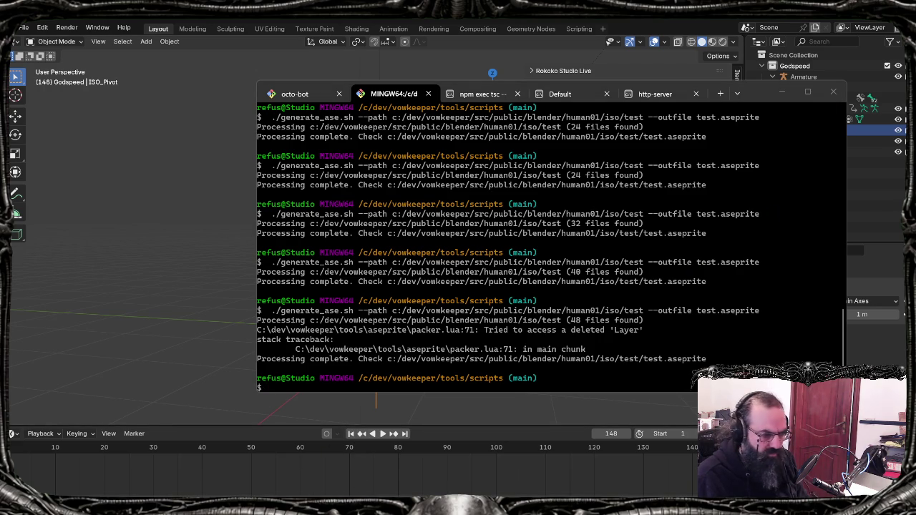
key(alt+Tab)
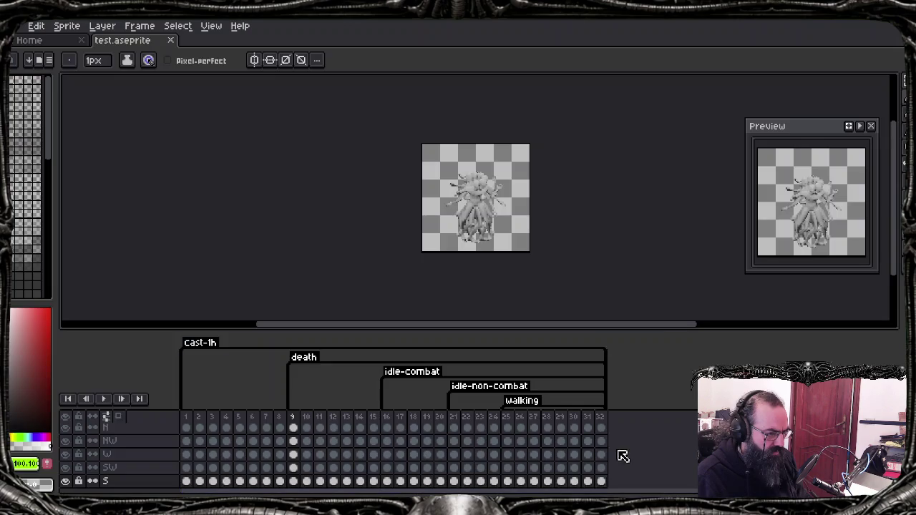
key(alt+Tab)
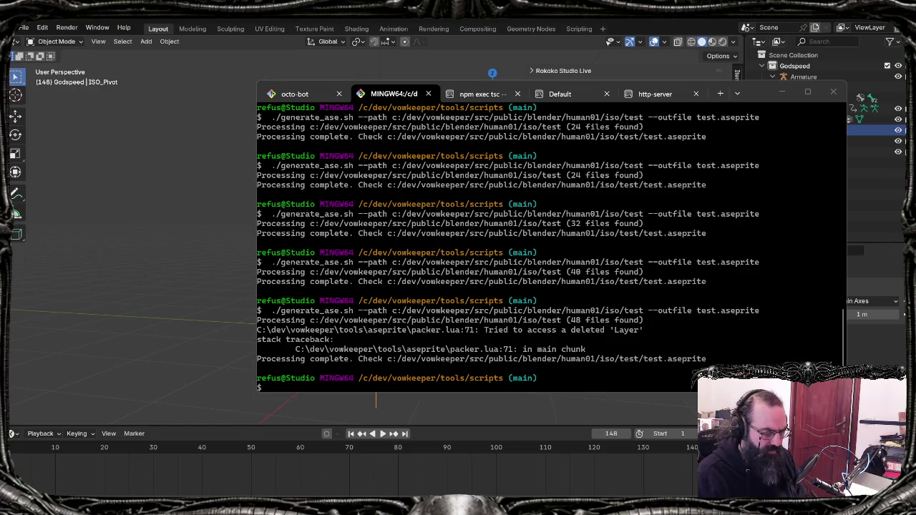
key(Up)
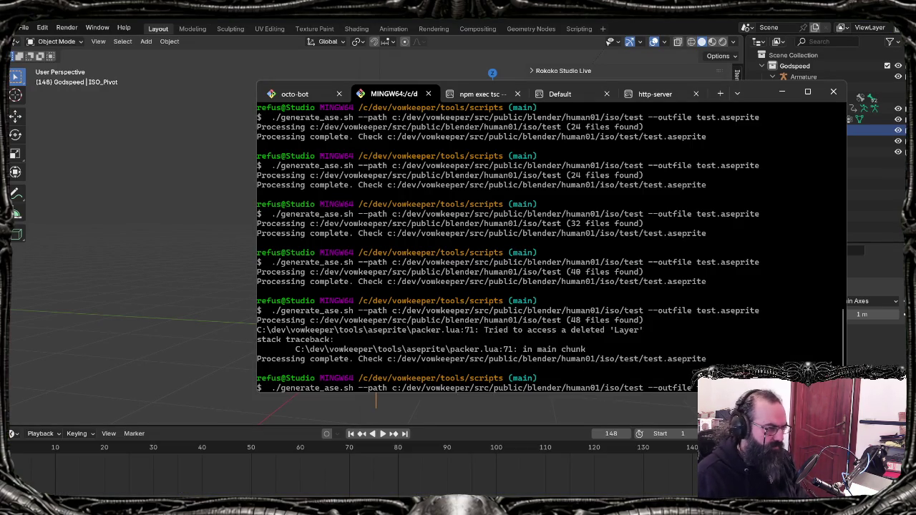
Step: Rerun generate_ase, close the SW_run_unarmed.png preview, and return to Blender's export script
key(Return)
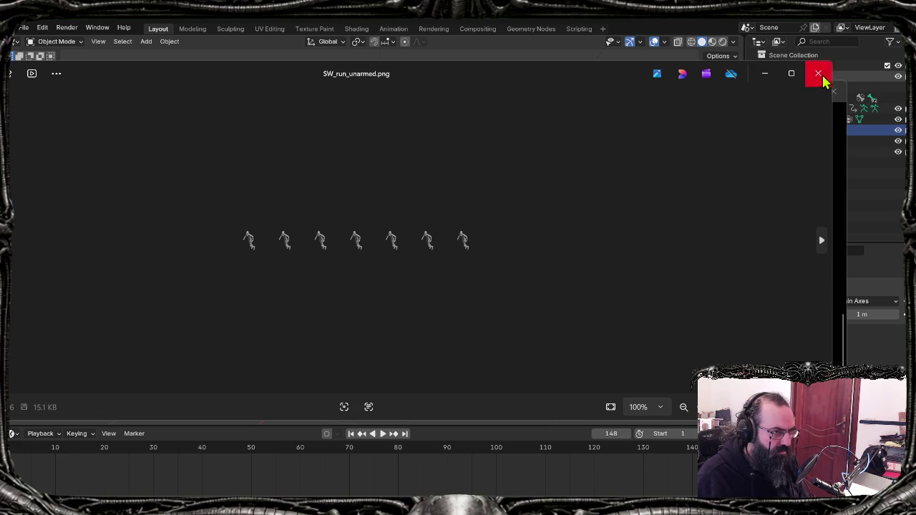
click(818, 73)
click(582, 28)
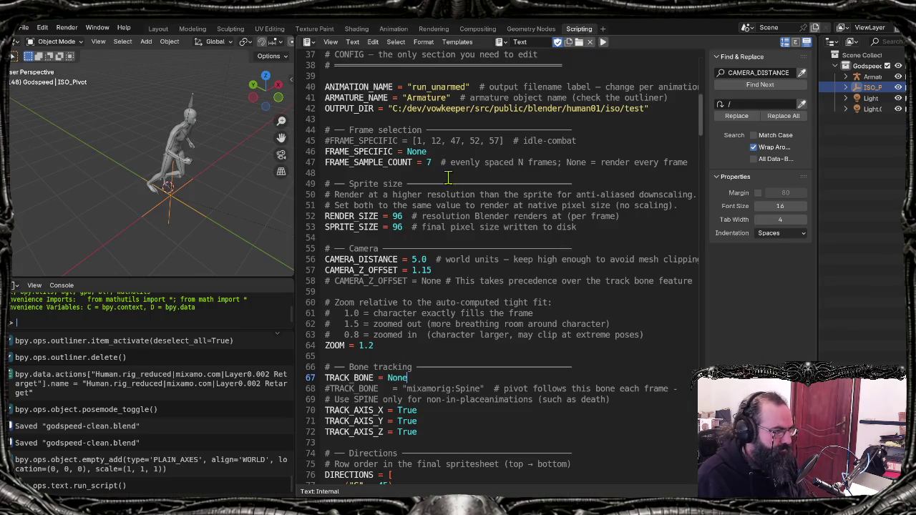
Step: Comment out FRAME_SAMPLE_COUNT and re-enable the FRAME_SPECIFIC frame list in the script
click(428, 162)
key(ctrl+slash)
key(Up)
key(Up)
key(Up)
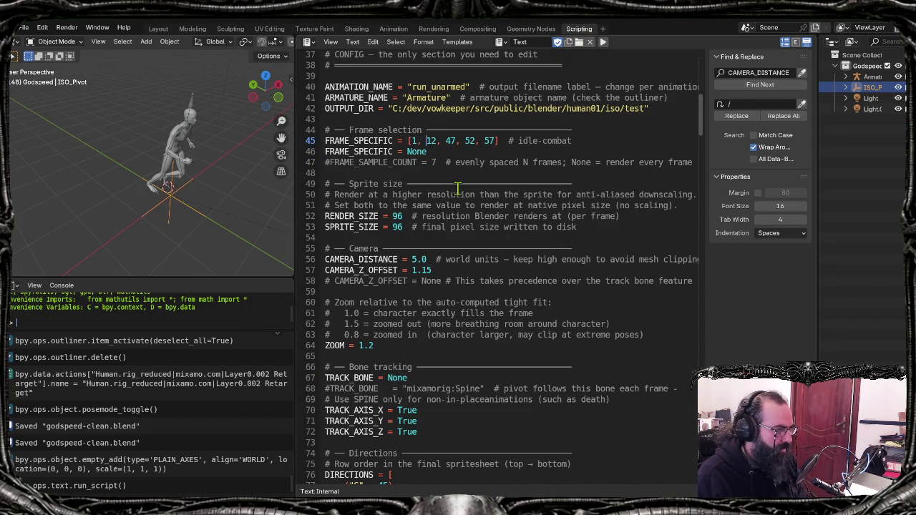
key(Right)
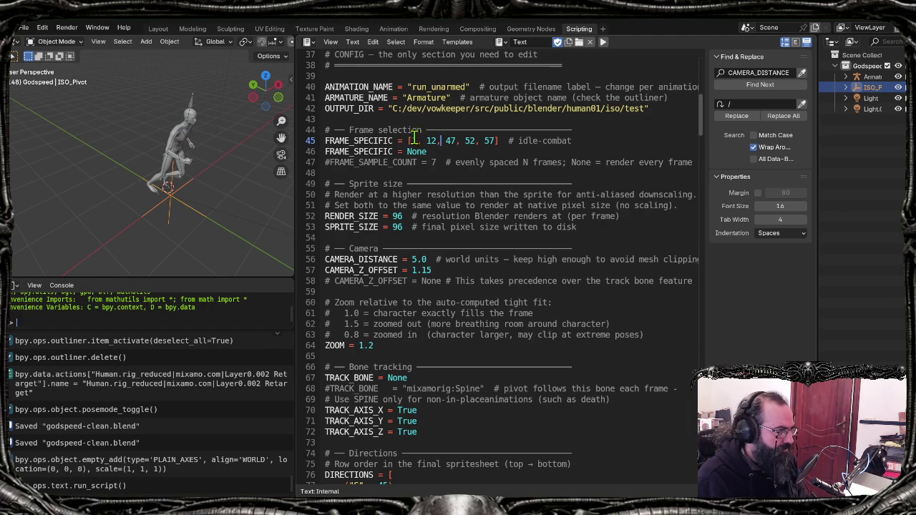
click(394, 34)
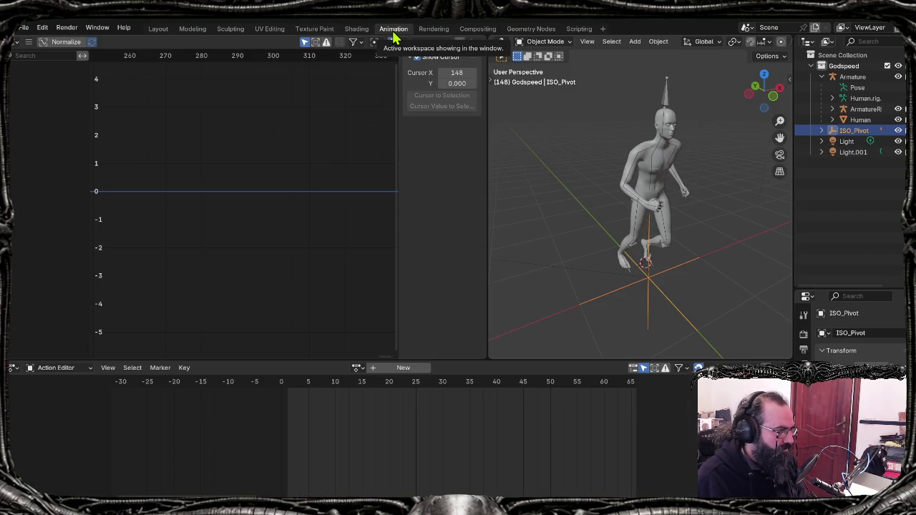
Step: Play the run animation from frame 1 and step through its frames one at a time
click(514, 143)
key(shift+Left)
key(space)
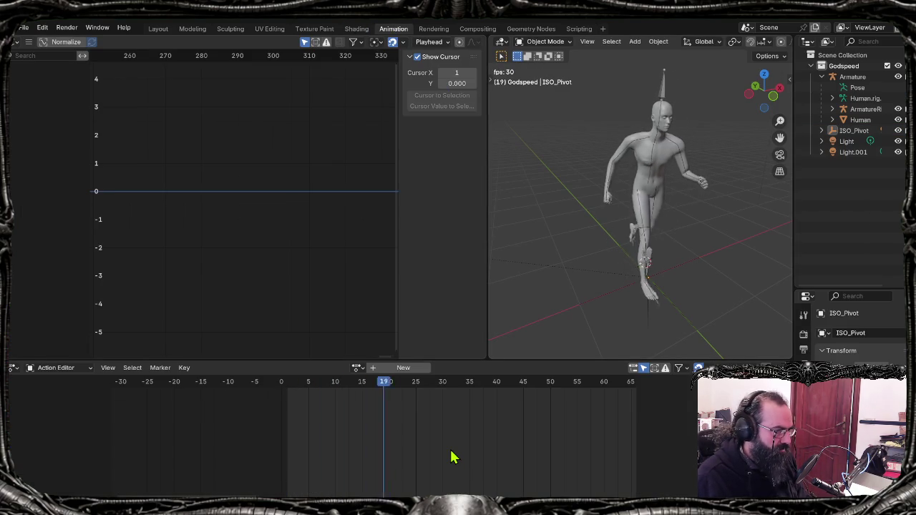
key(Left)
key(Left)
key(Left)
key(Left)
key(Left)
key(Left)
key(Left)
key(Left)
key(Left)
key(Right)
key(Right)
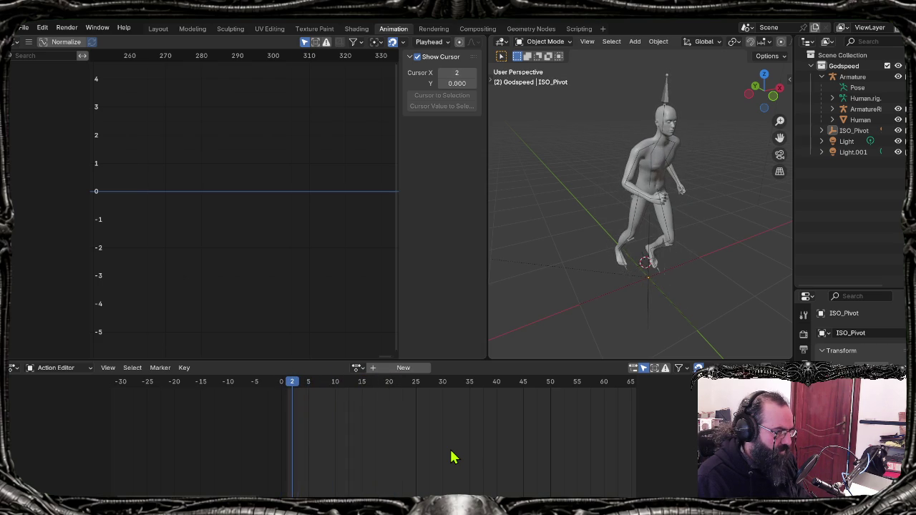
key(Right)
key(Right)
key(Right)
key(Left)
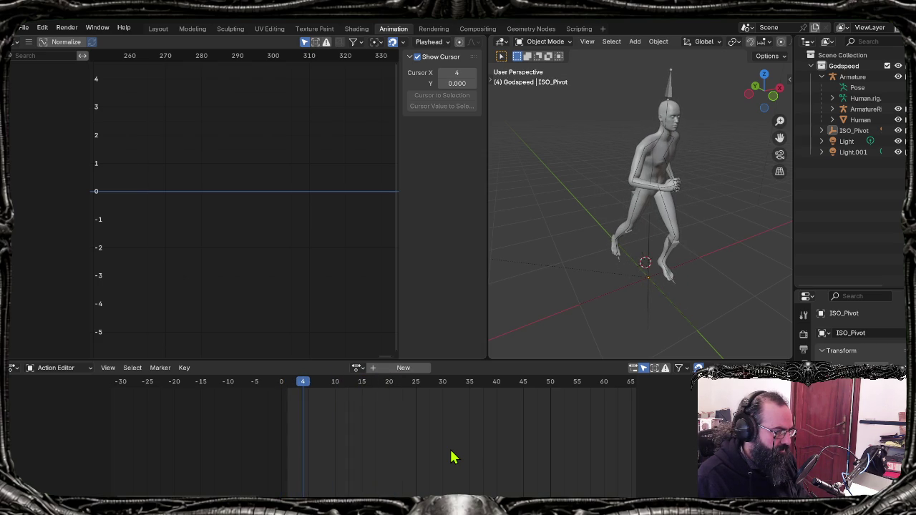
key(Right)
key(Right)
key(Right)
key(Right)
key(Right)
key(Right)
key(Right)
key(Right)
key(Right)
key(Right)
key(Right)
key(Right)
key(Right)
key(Right)
key(Right)
key(Right)
key(Left)
key(Left)
key(Left)
key(Right)
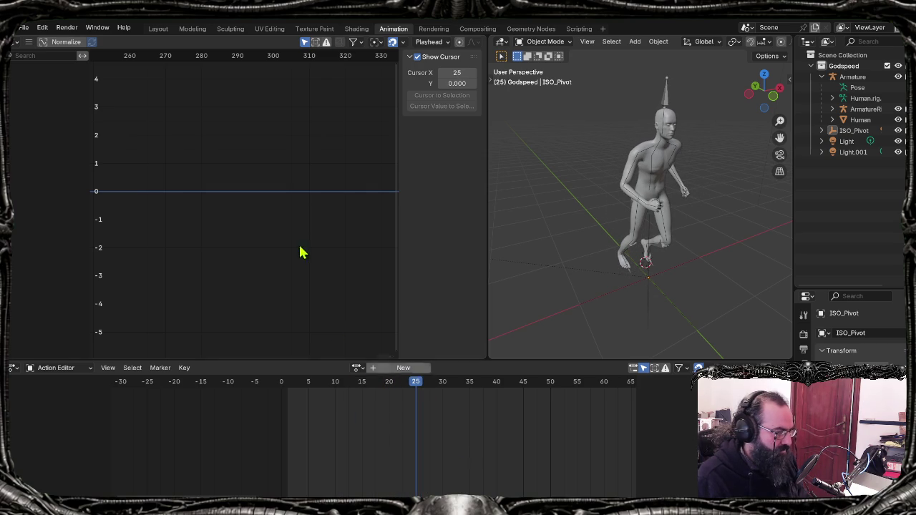
click(580, 29)
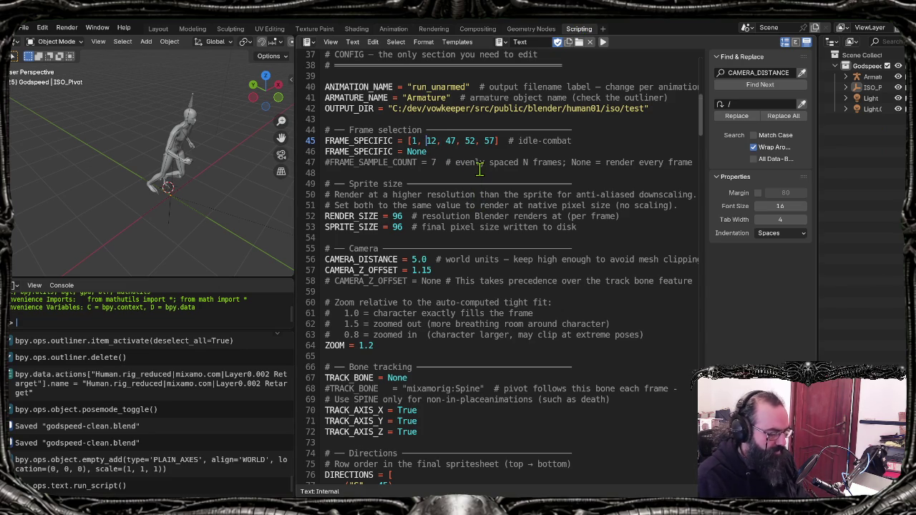
Step: Rewrite the FRAME_SPECIFIC list as [1, 4, 8, 12, 16, 20, 24] with tidy spacing
key(BackSpace)
key(BackSpace)
text(42)
key(BackSpace)
key(Right)
key(Right)
key(Delete)
key(Delete)
text(8)
key(Delete)
key(Delete)
text(12)
key(Delete)
key(Delete)
text(16)
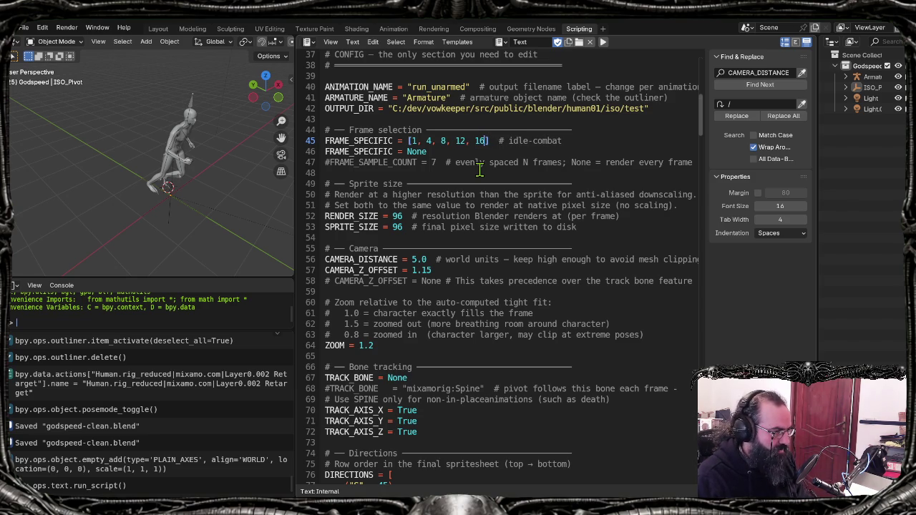
text(,20,25)
key(BackSpace)
text(4)
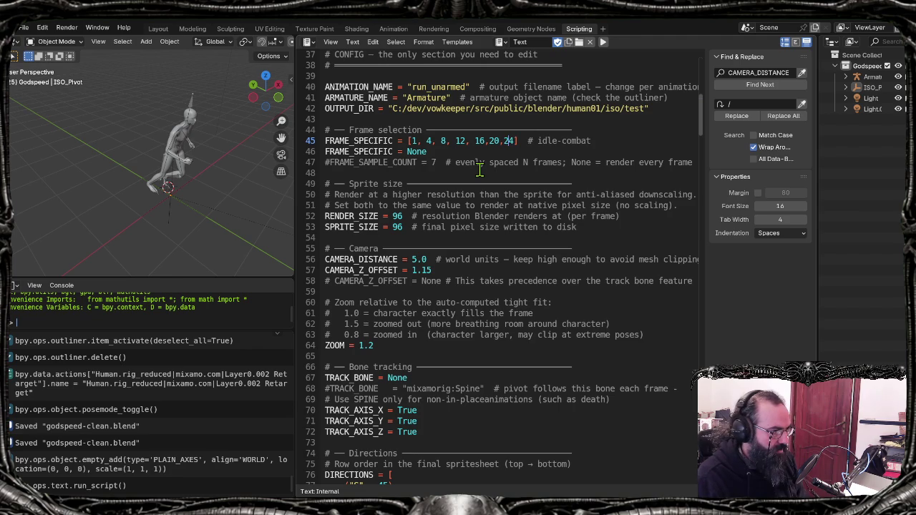
key(Right)
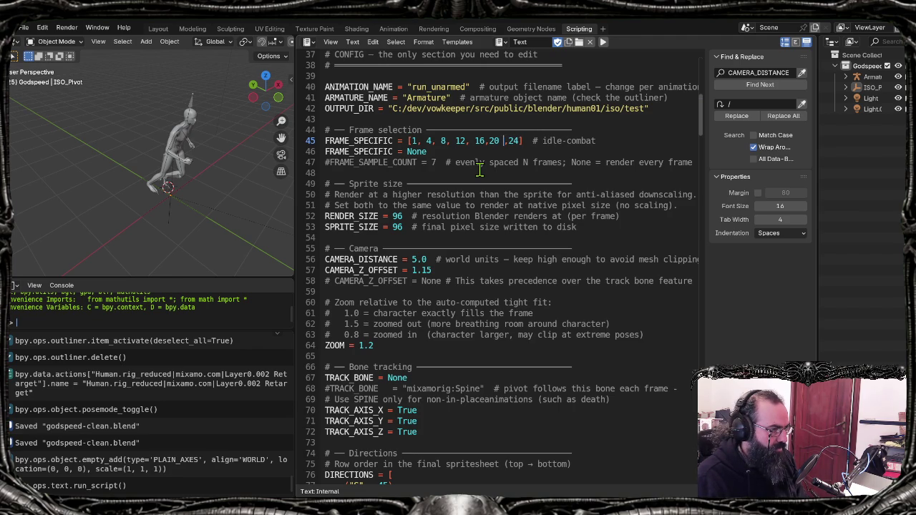
key(Right)
key(Right)
key(Delete)
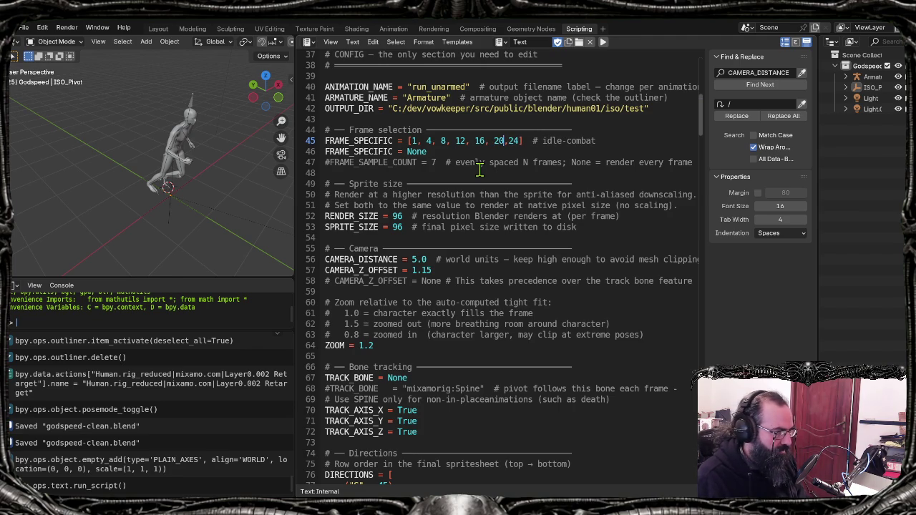
Step: Replace the idle-combat comment after the frame list with run_unarmed
double_click(556, 140)
key(shift+End)
text(ru)
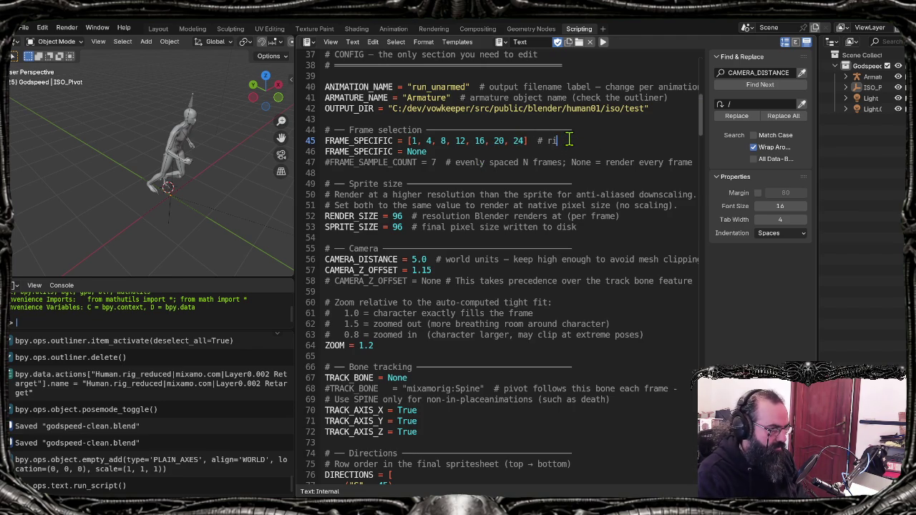
text(n_unarmed)
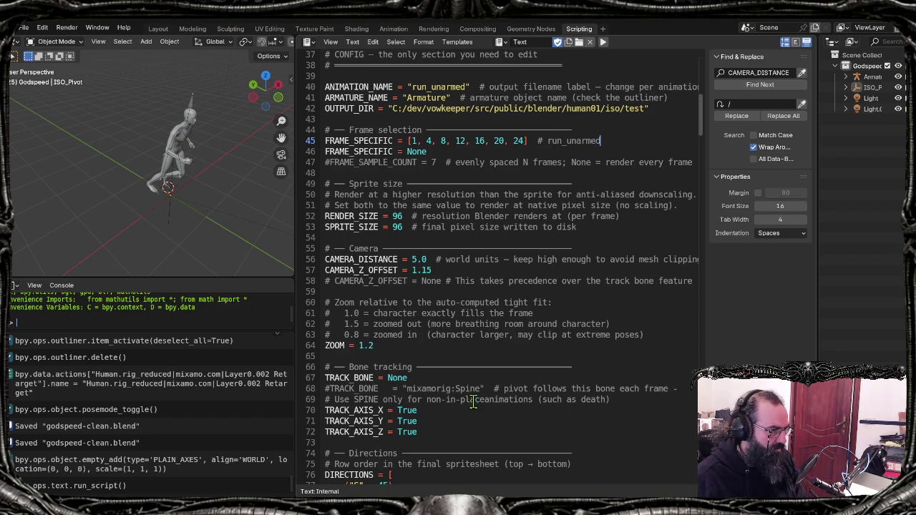
mouse_move(582, 501)
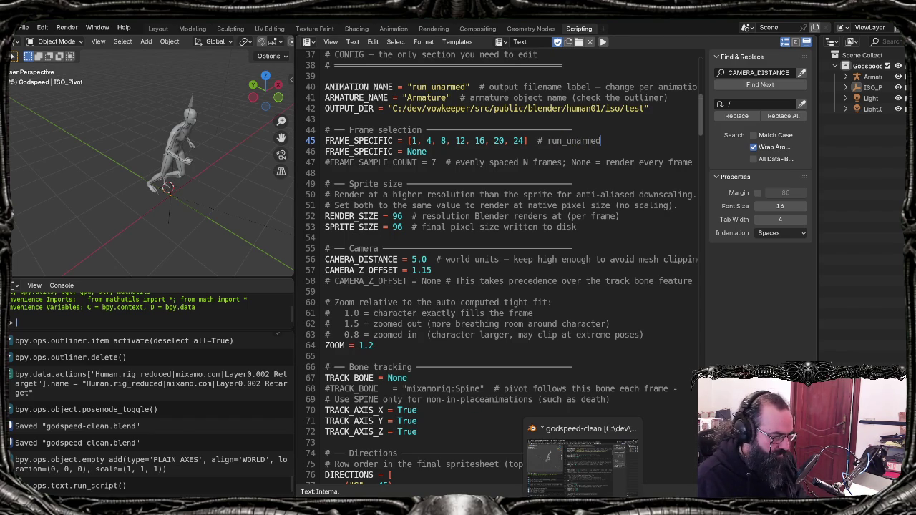
key(alt+Tab)
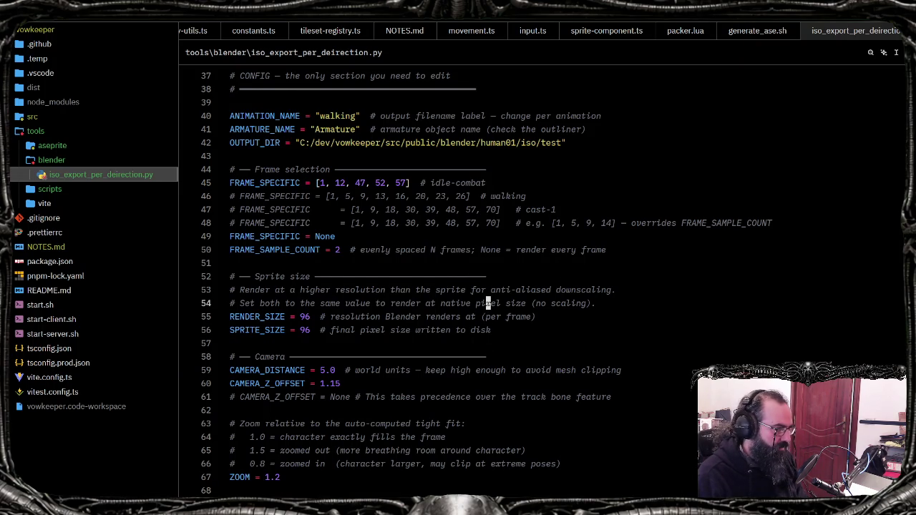
Step: Duplicate line 45, paste Blender's run_unarmed frame list over the copy, and comment it out with #
click(488, 183)
key(shift+alt+Down)
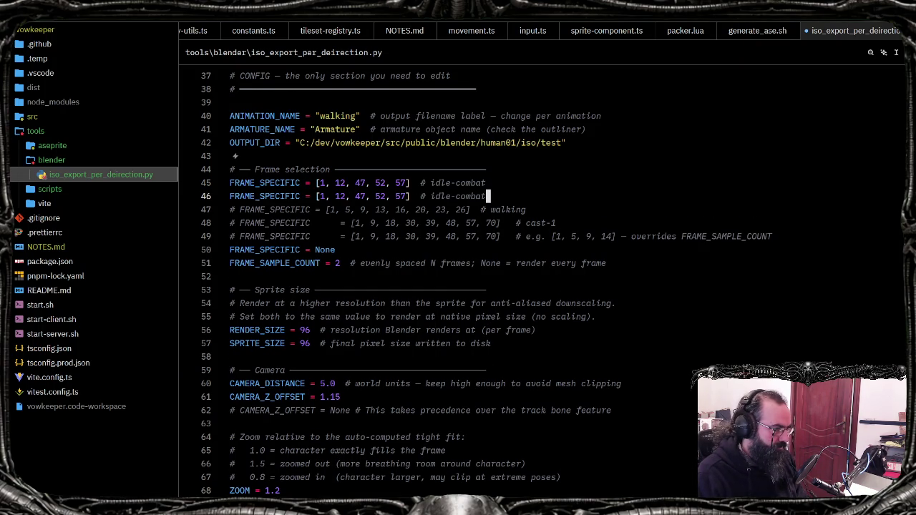
key(alt+Tab)
key(shift+Home)
key(ctrl+c)
key(alt+Tab)
key(shift+Home)
key(ctrl+v)
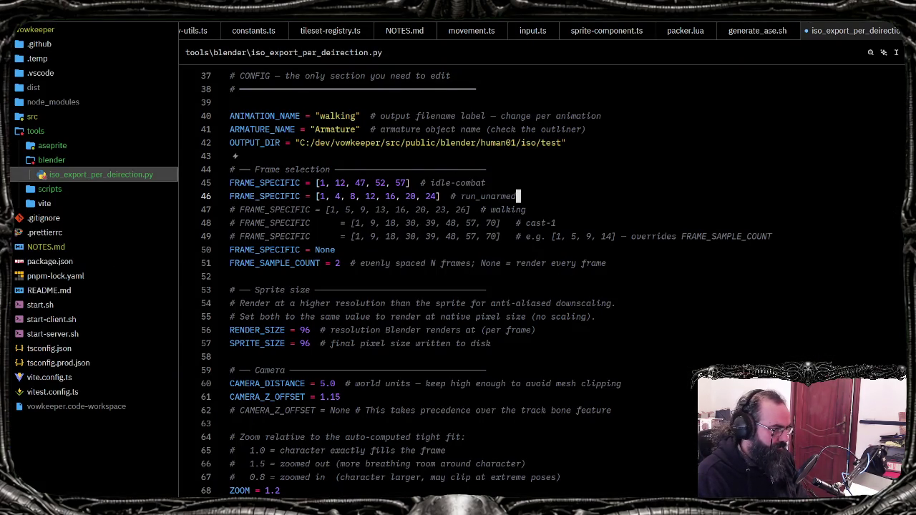
key(Home)
text(#)
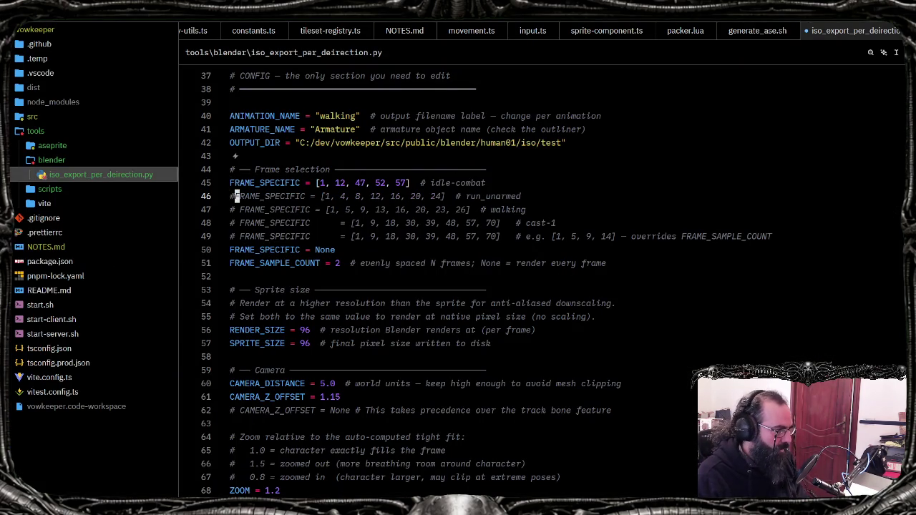
key(alt+Tab)
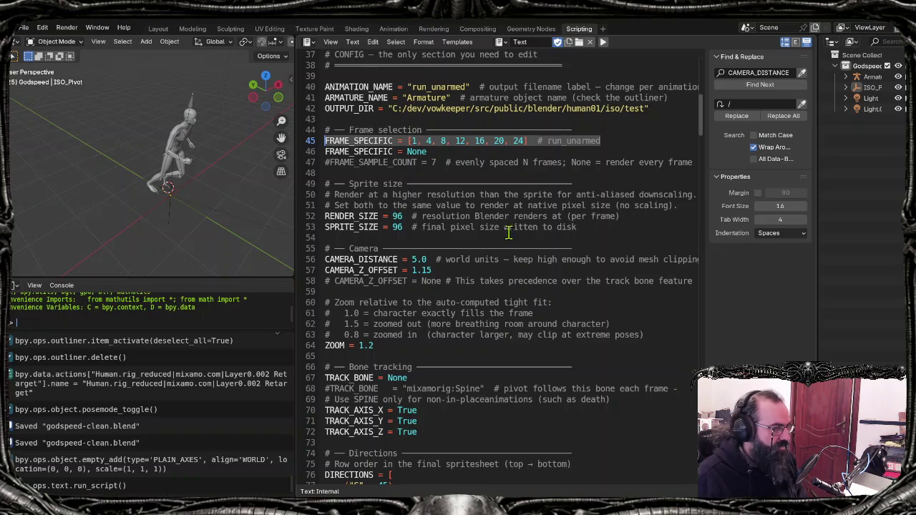
Step: Re-enable FRAME_SAMPLE_COUNT = 7, run the export script, and recall generate_ase.sh in Git Bash
click(469, 165)
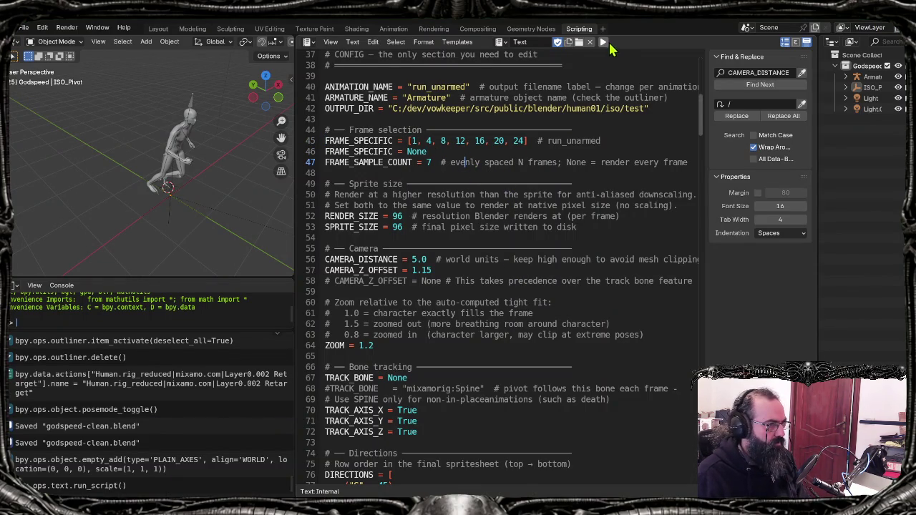
click(604, 43)
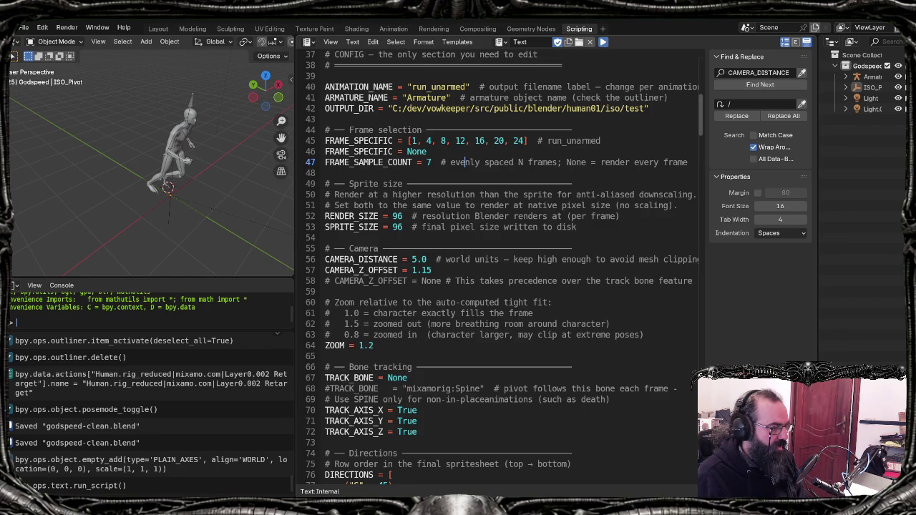
key(alt+Tab)
key(Up)
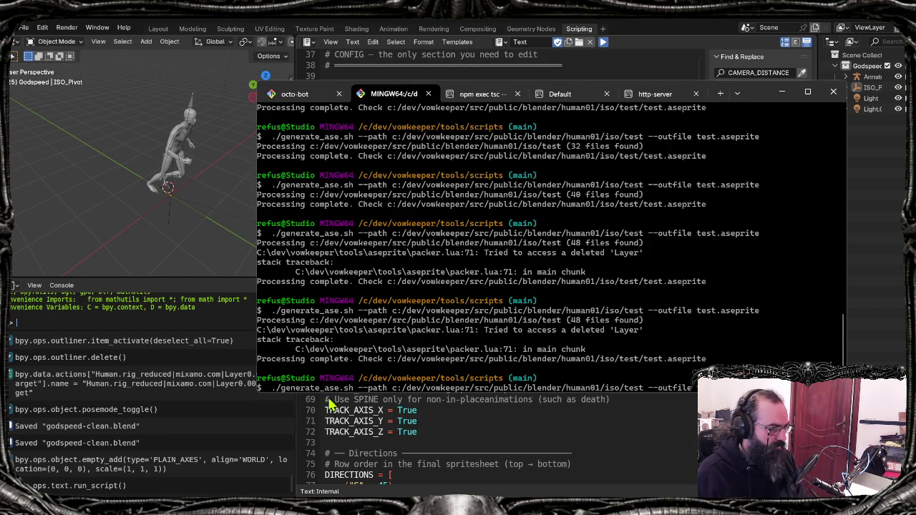
Step: Inspect the sprite:newCel call on line 71 of packer.lua in VS Code, then return to Blender
key(alt+Tab)
key(ctrl+Page_Up)
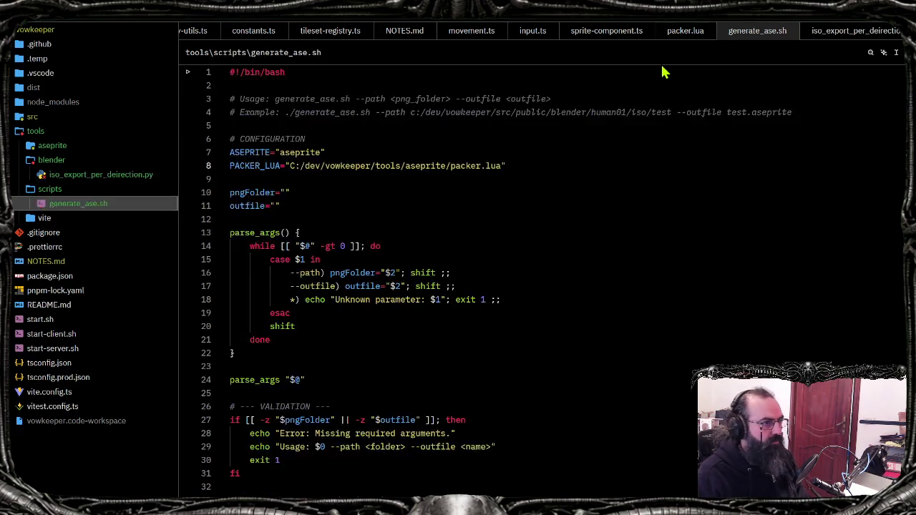
key(ctrl+Page_Up)
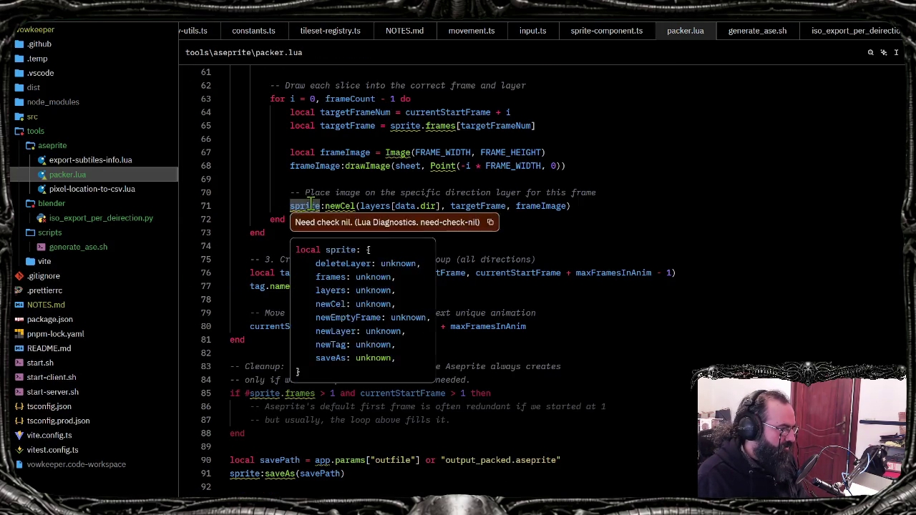
drag(291, 207, 573, 206)
scroll(547, 255, up, 4)
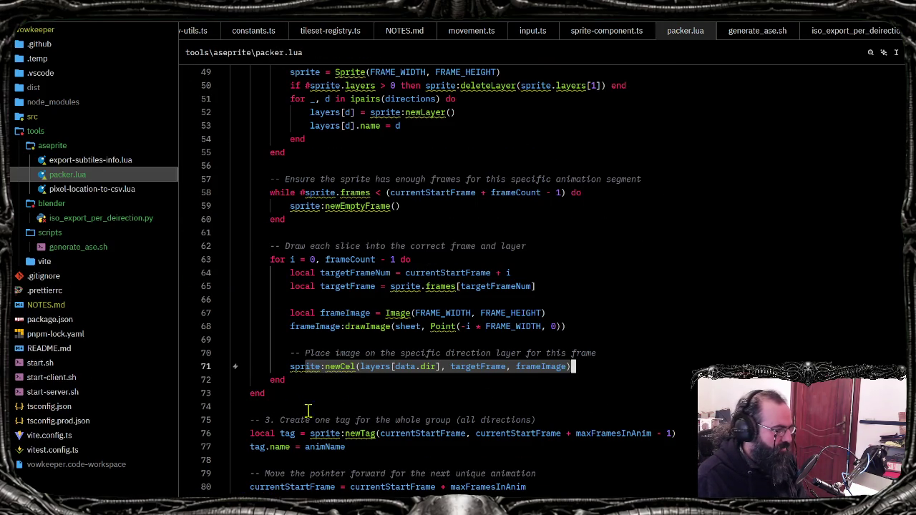
click(316, 366)
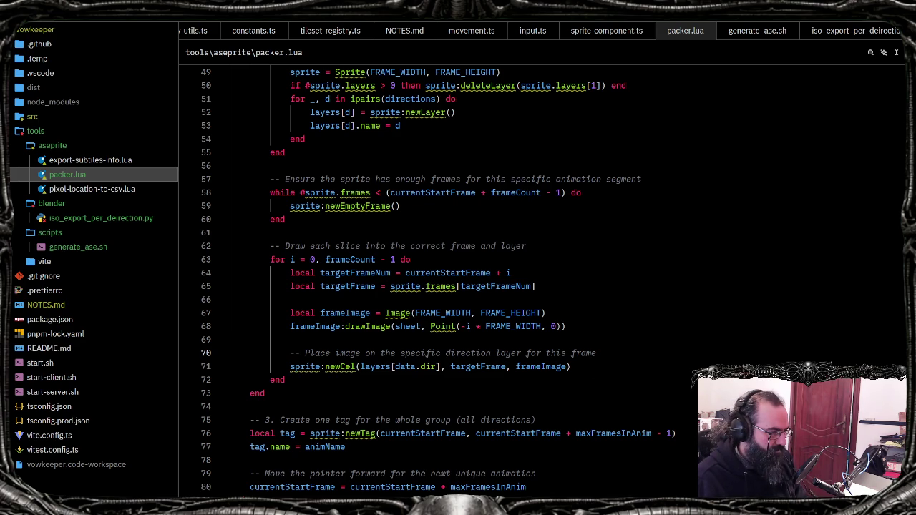
key(alt+Tab)
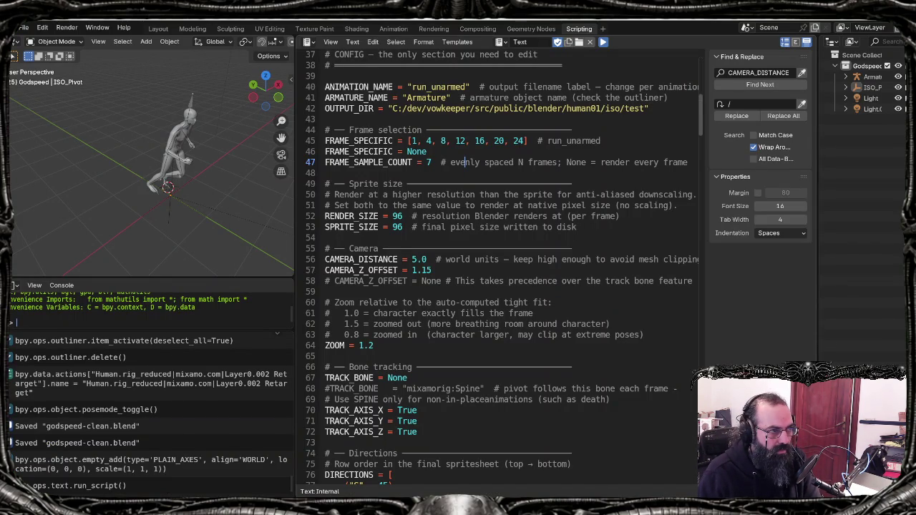
Step: Export the E_run_unarmed strip, comment out FRAME_SPECIFIC = None on line 46, and save godspeed-clean.blend
key(alt+p)
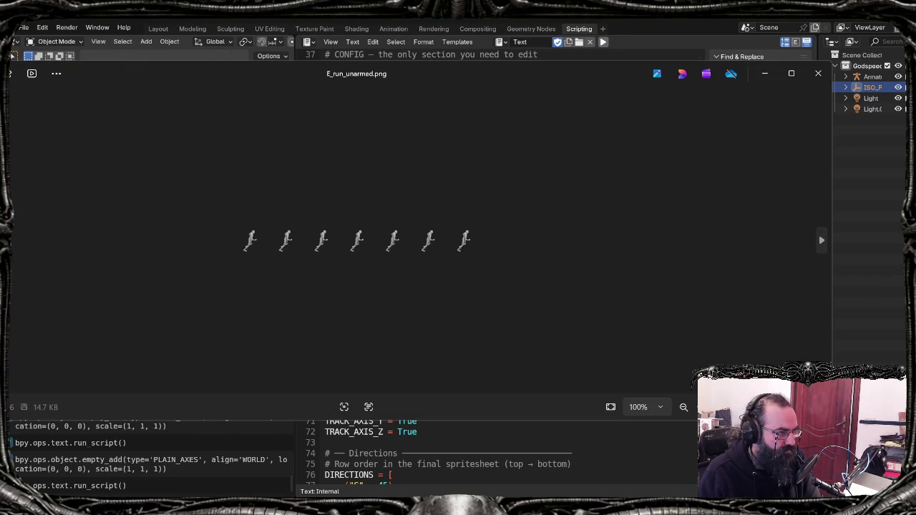
click(819, 73)
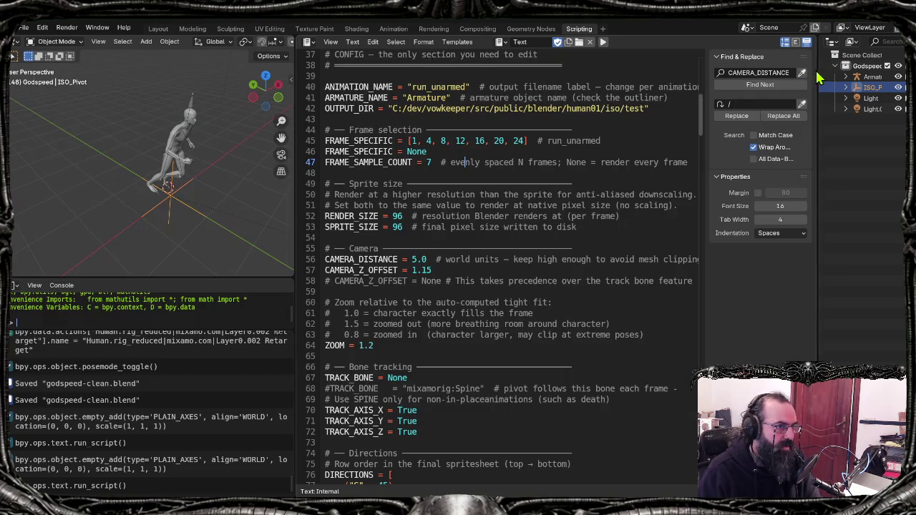
click(448, 151)
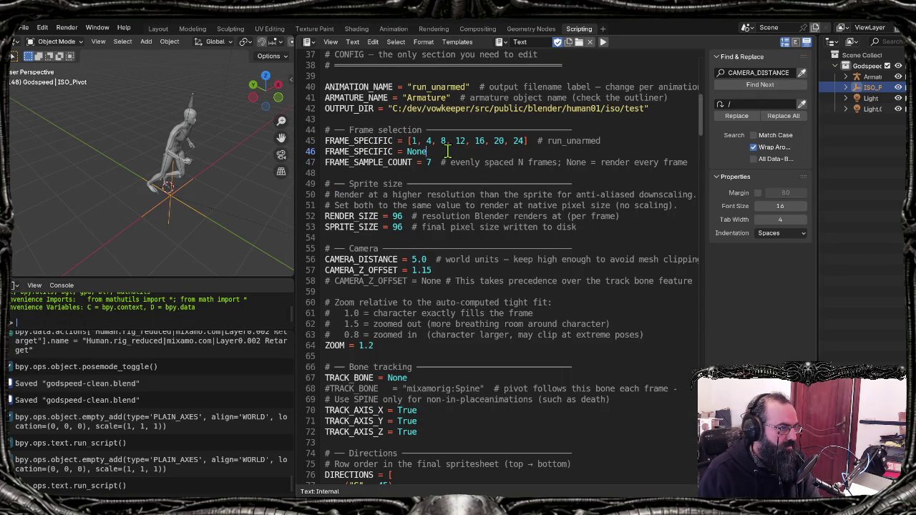
key(Home)
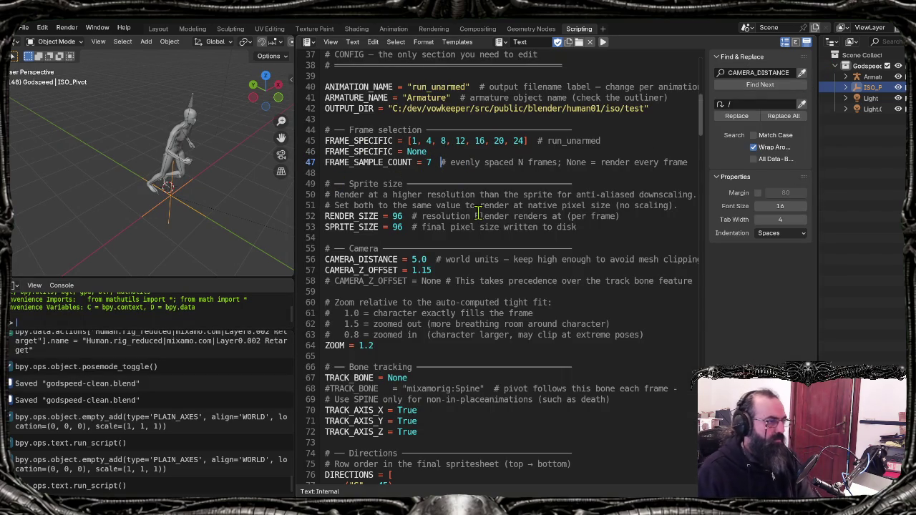
text(#)
click(462, 206)
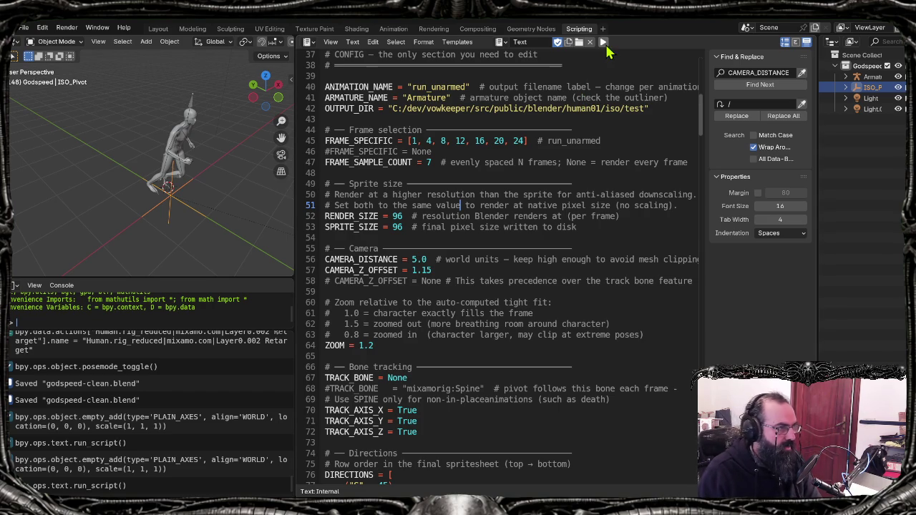
key(ctrl+s)
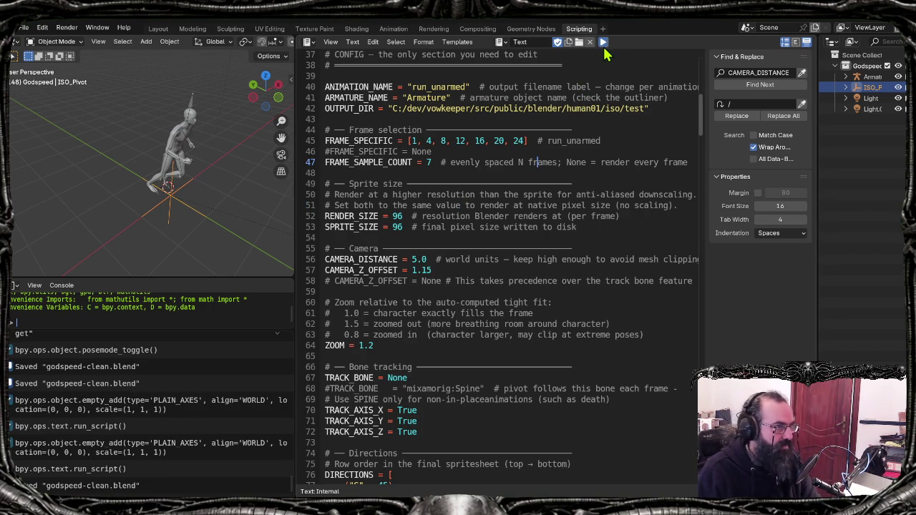
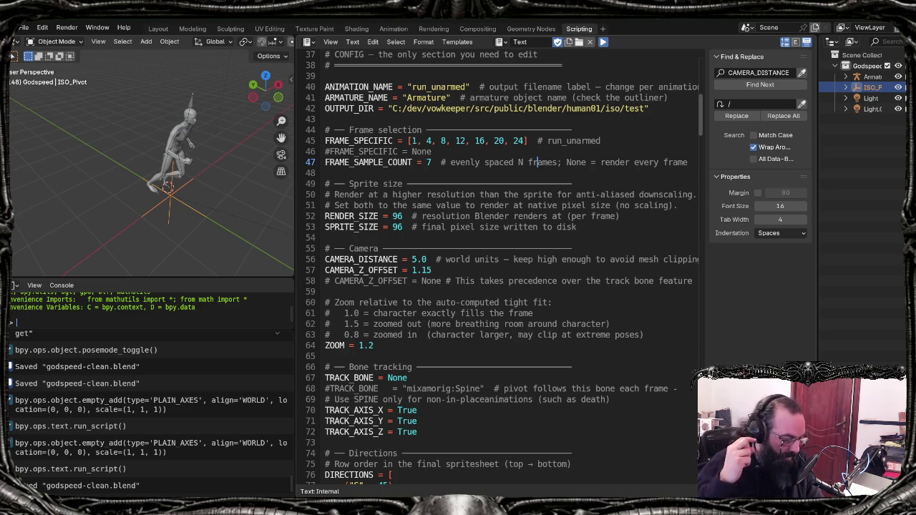
Step: Rerun the sprite render script in Blender and bring the Git Bash terminal forward
key(alt+p)
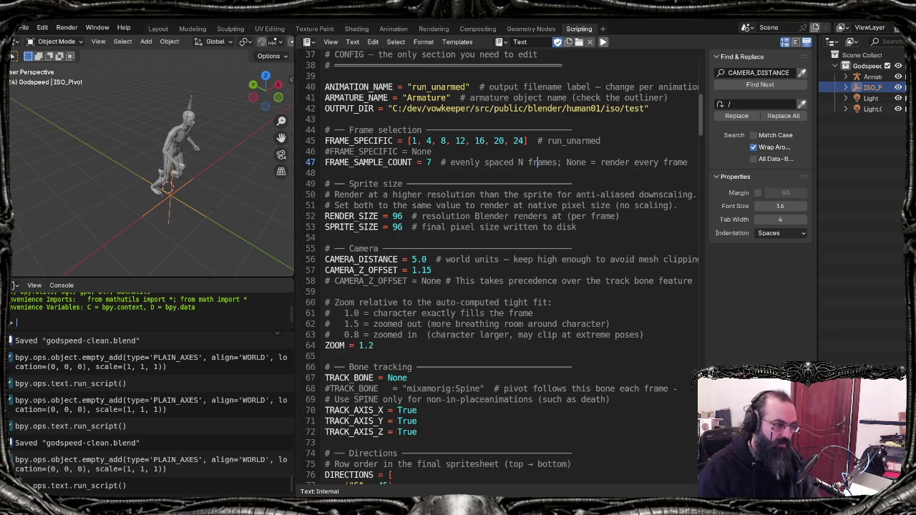
key(alt+Tab)
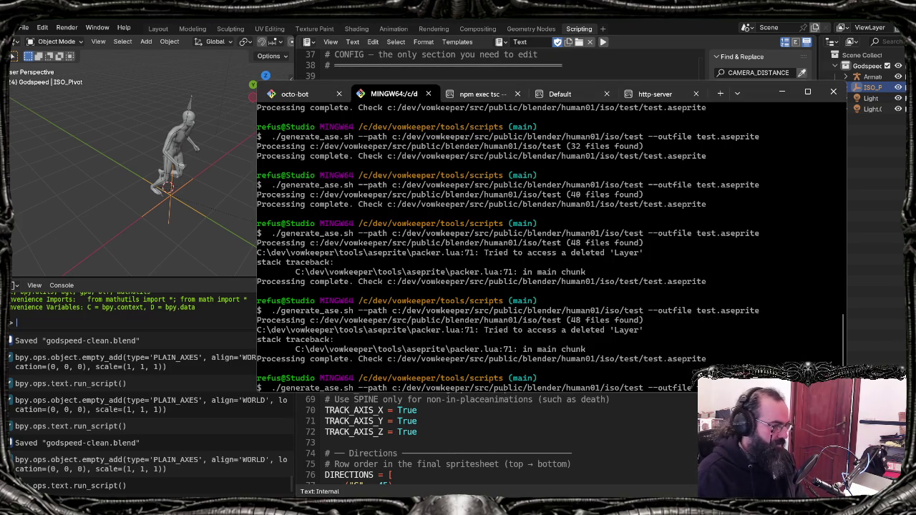
Step: Rerun generate_ase.sh on iso/test renders into test.aseprite and select the errored output path
key(Return)
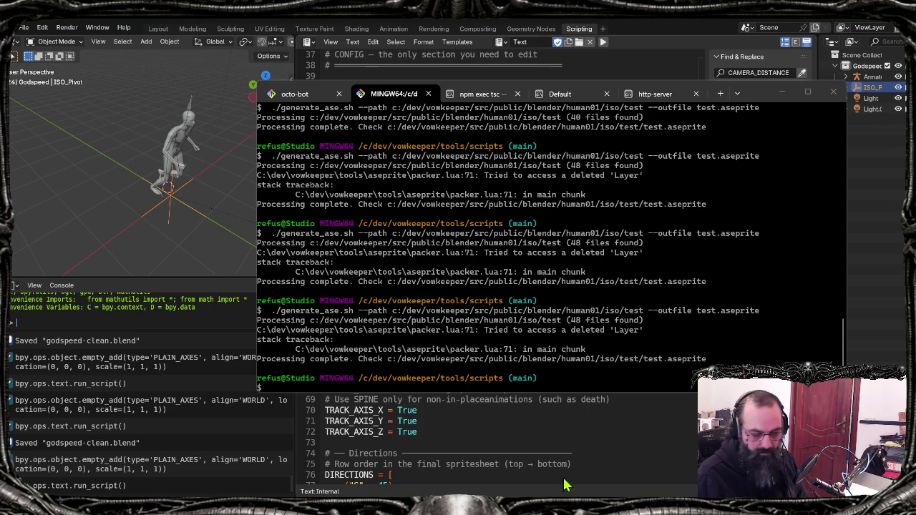
click(503, 252)
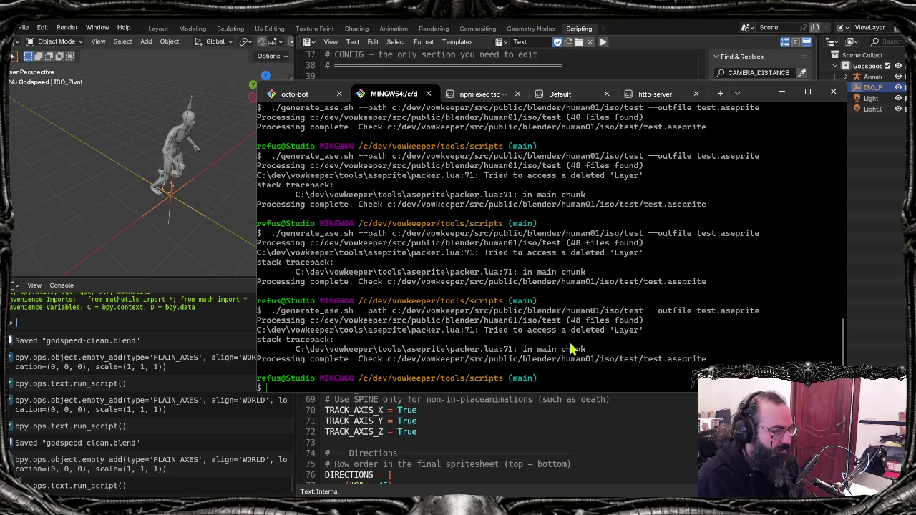
mouse_move(301, 360)
mouse_down()
mouse_move(499, 370)
mouse_move(731, 363)
mouse_up()
click(729, 362)
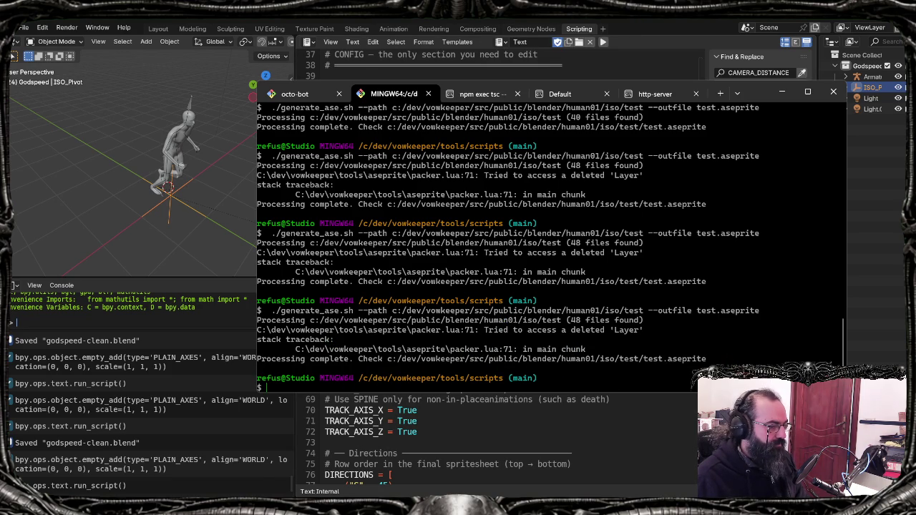
Step: Switch to packer.lua and place the caret on the newCel call at line 71
key(alt+Tab)
click(320, 366)
shift+click(578, 367)
click(594, 368)
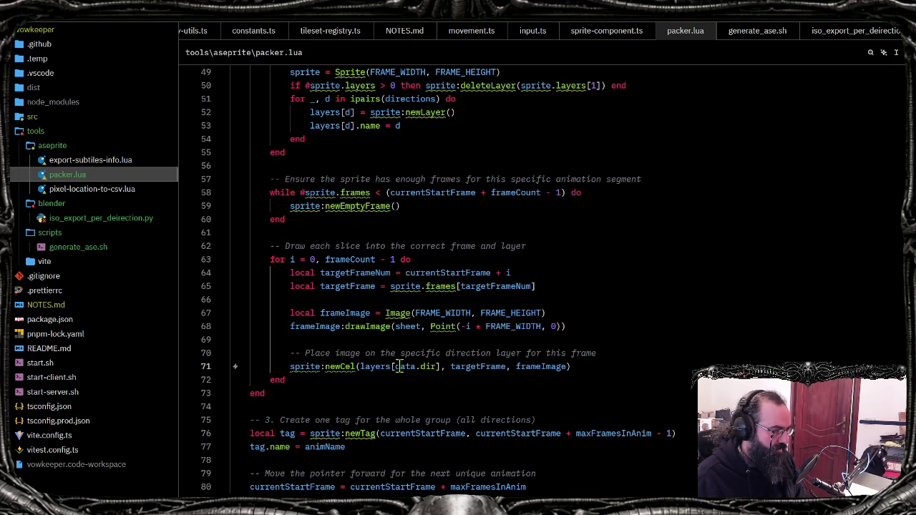
Step: Inspect 'data' in layers[data.dir] on line 71, then launch Aseprite by searching 'asep'
double_click(402, 366)
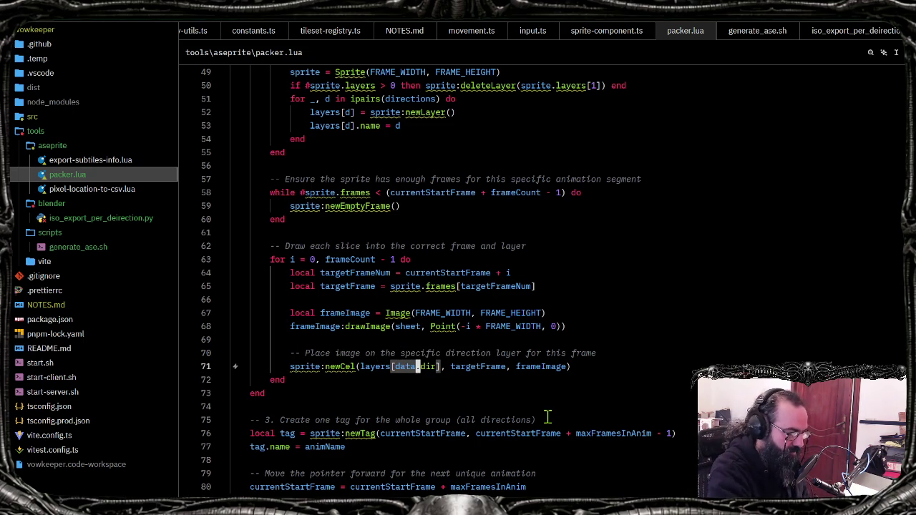
click(633, 416)
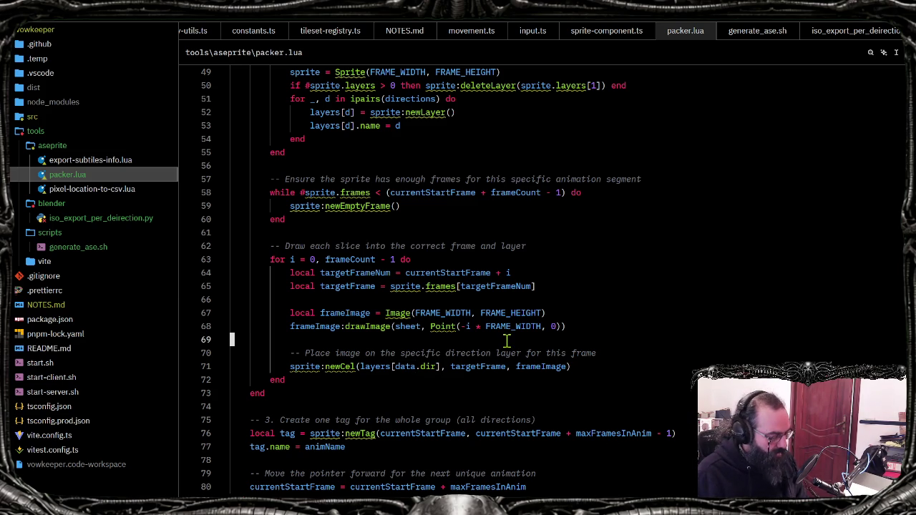
key(super)
text(asep)
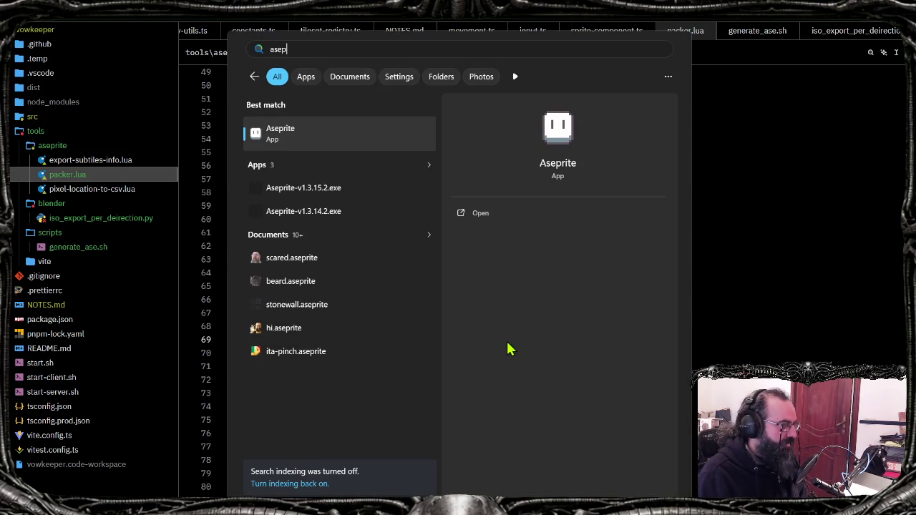
key(Return)
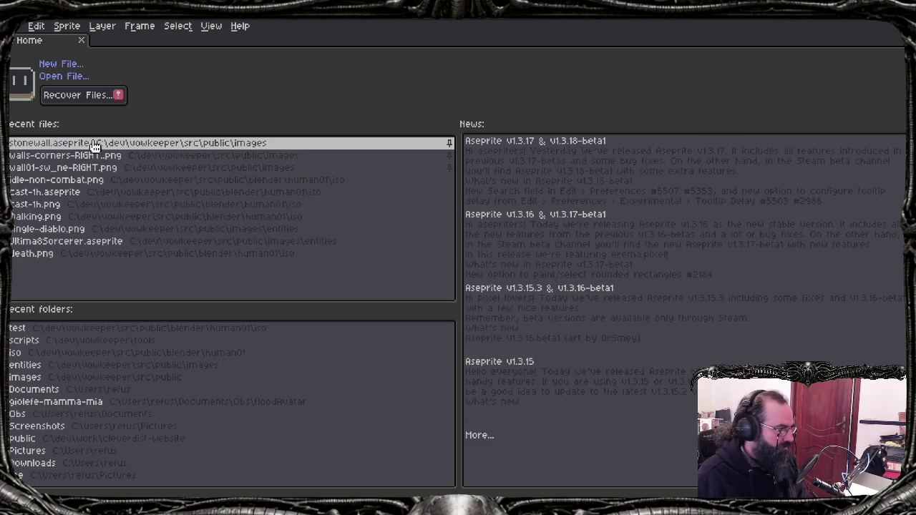
Step: Open cast-1h.aseprite from Recent files and play its animation
click(34, 195)
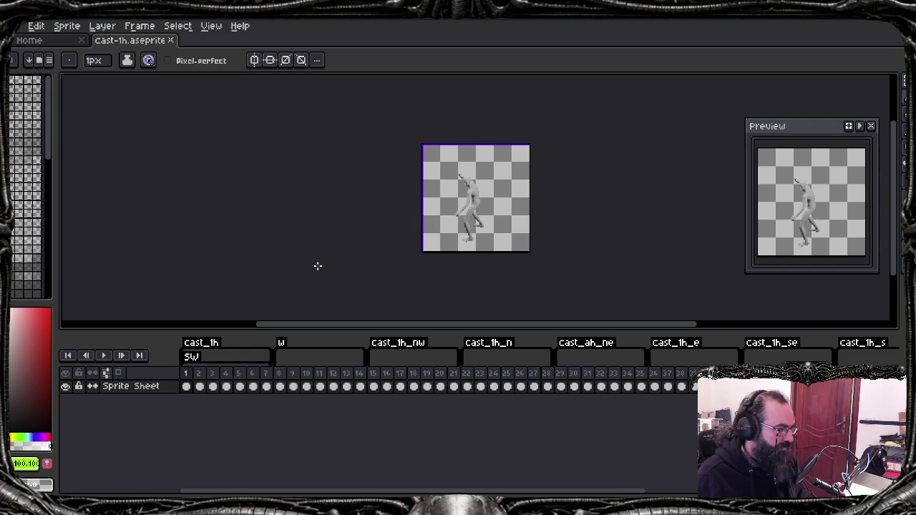
key(Return)
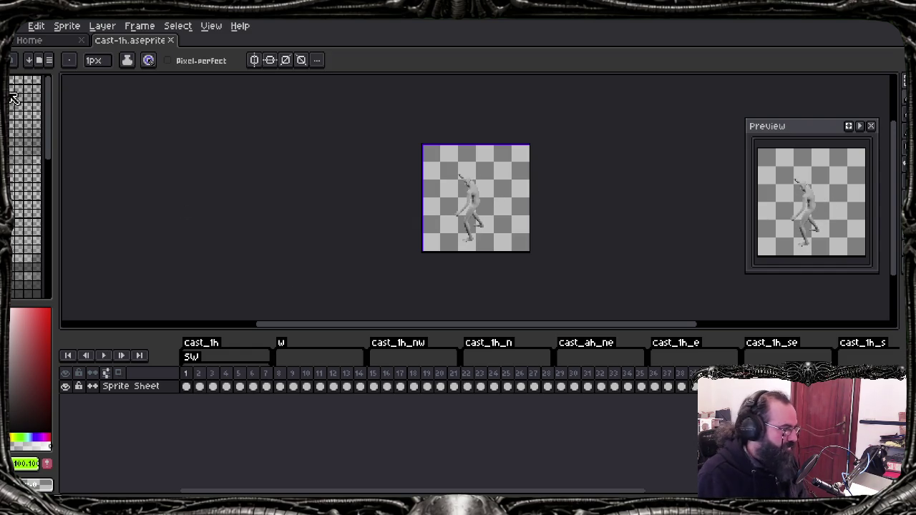
click(17, 26)
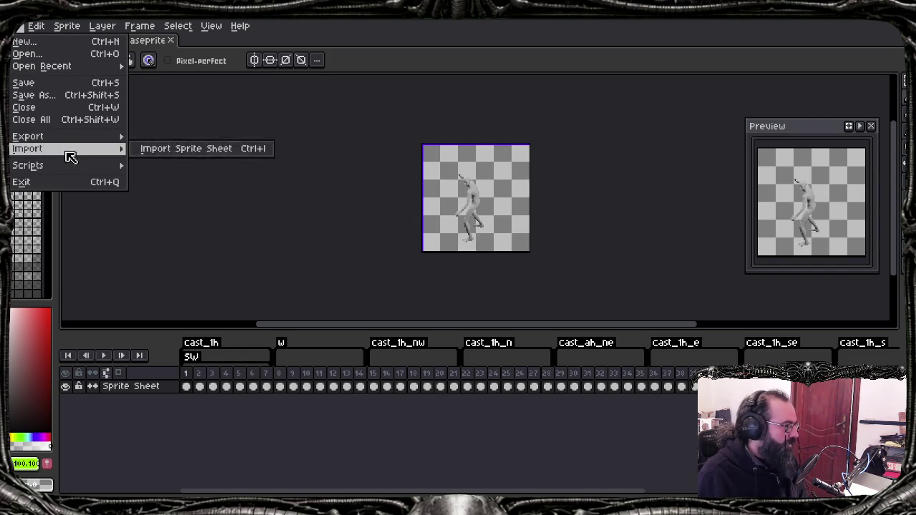
mouse_move(29, 136)
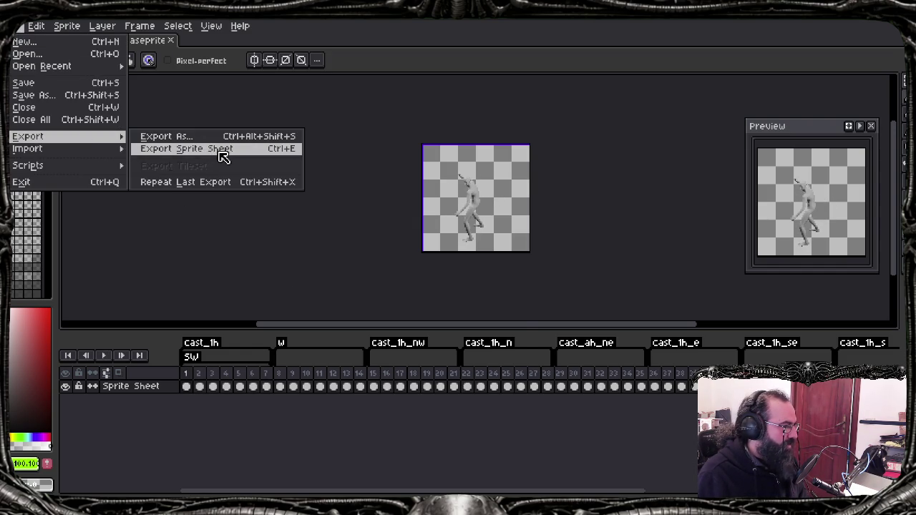
click(224, 156)
Step: Move the Export Sprite Sheet settings off the preview and review its options
drag(451, 211, 687, 285)
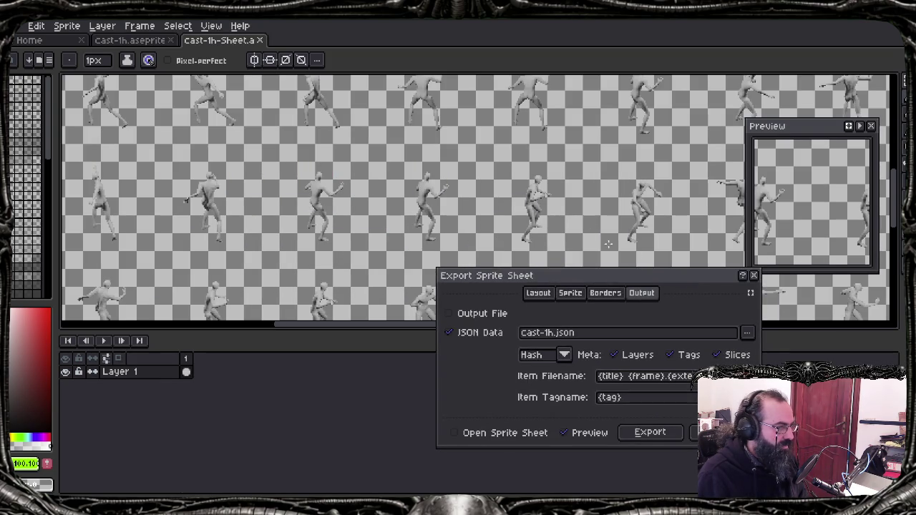
scroll(558, 211, down, 2)
scroll(529, 186, down, 2)
scroll(491, 156, down, 3)
scroll(491, 156, up, 2)
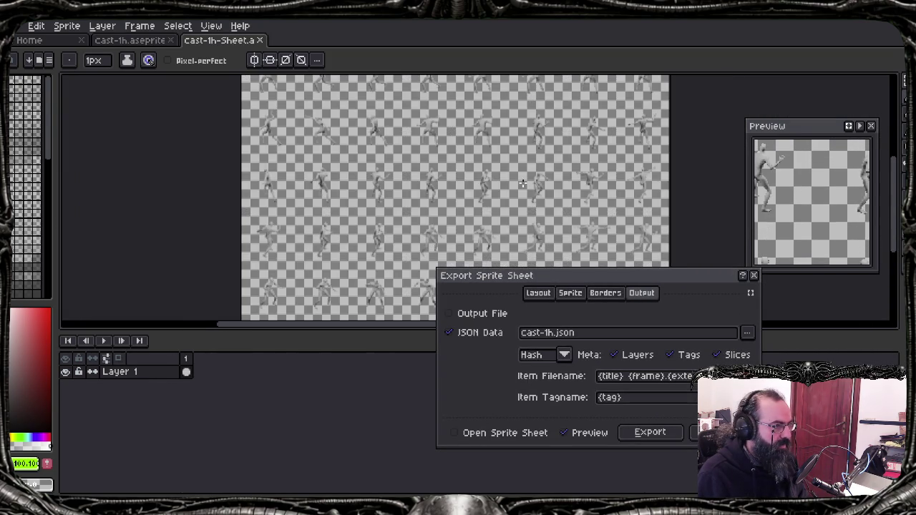
scroll(507, 182, up, 1)
scroll(487, 172, down, 1)
scroll(371, 139, down, 1)
scroll(370, 139, up, 1)
scroll(304, 177, up, 3)
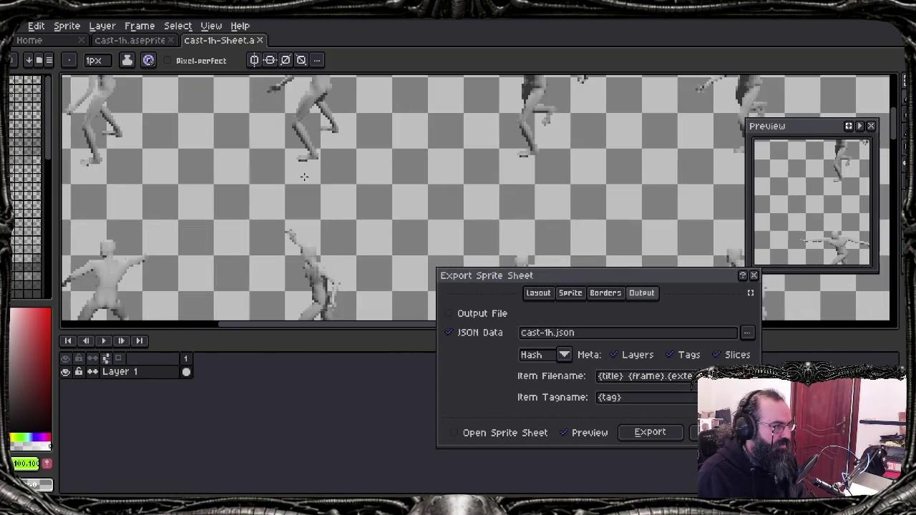
scroll(305, 177, down, 1)
scroll(305, 177, down, 2)
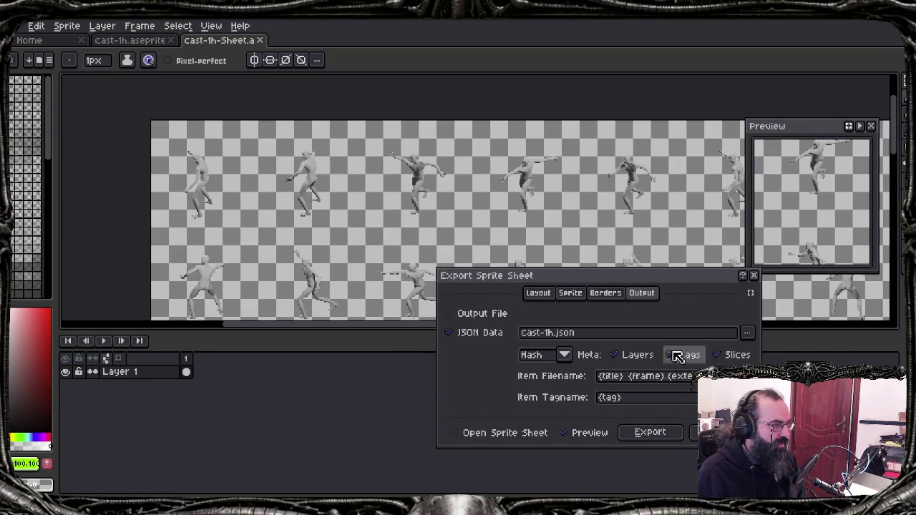
Step: Export the sprite sheet with JSON data to cast-1h.json, declining to overwrite the existing file
drag(587, 336, 509, 344)
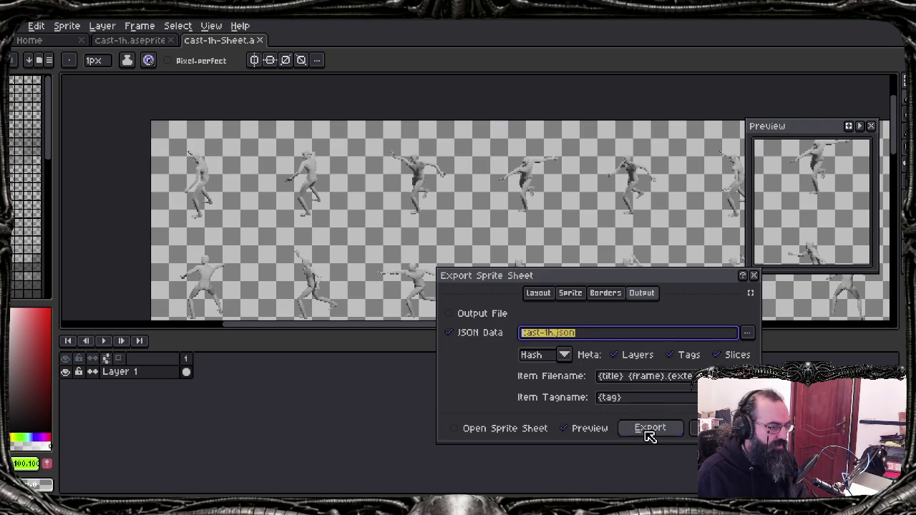
click(650, 429)
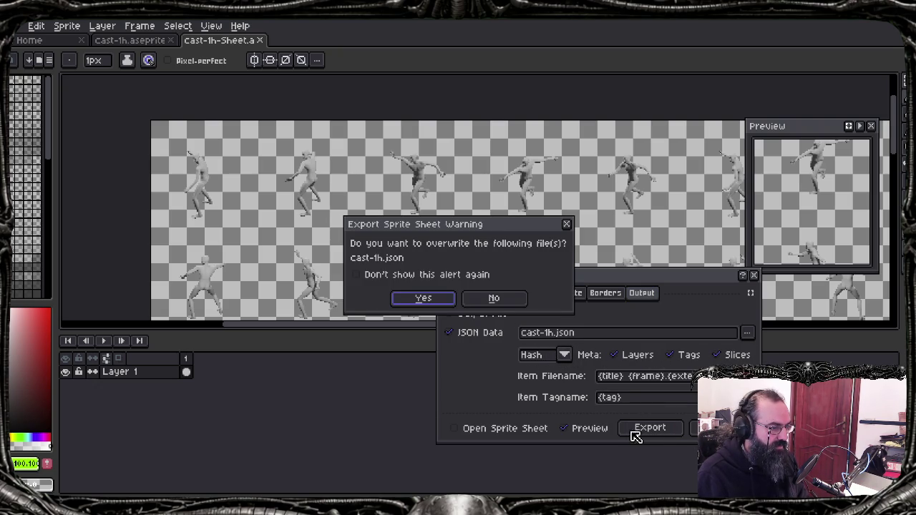
click(494, 301)
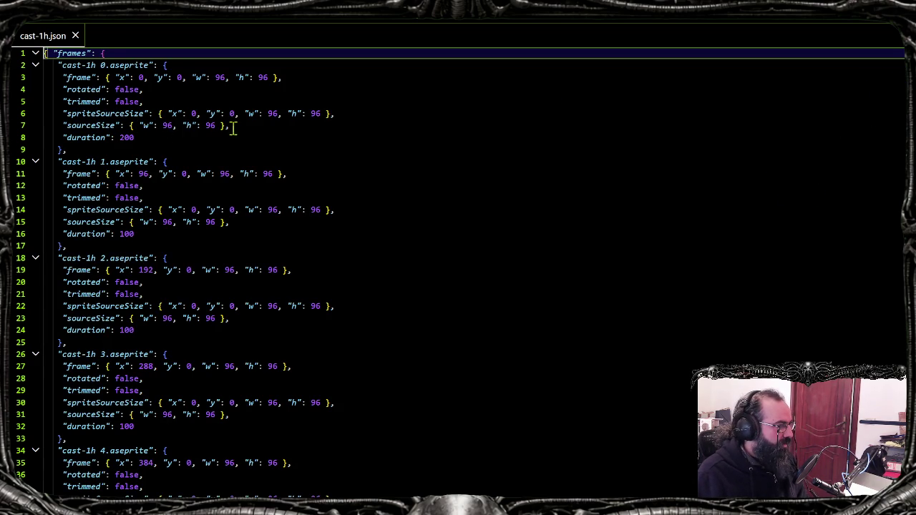
double_click(76, 125)
click(231, 139)
drag(232, 139, 66, 139)
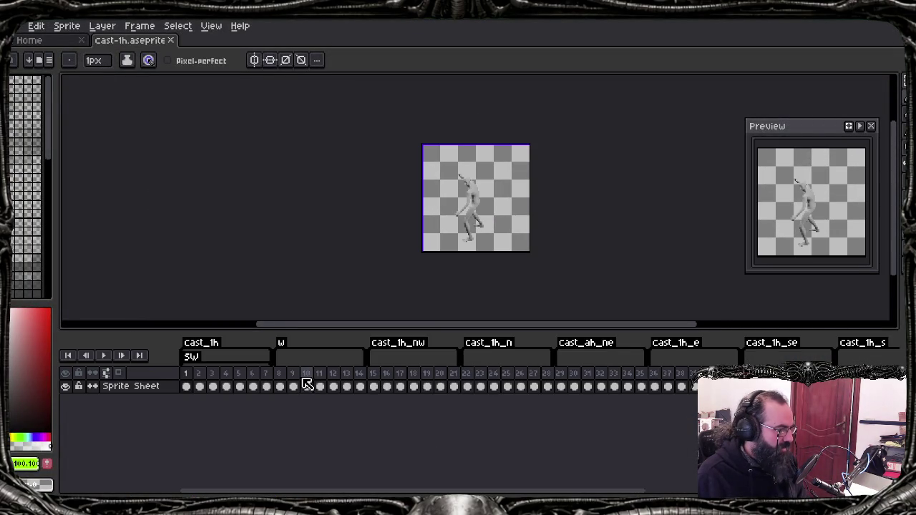
click(306, 380)
click(319, 380)
click(334, 378)
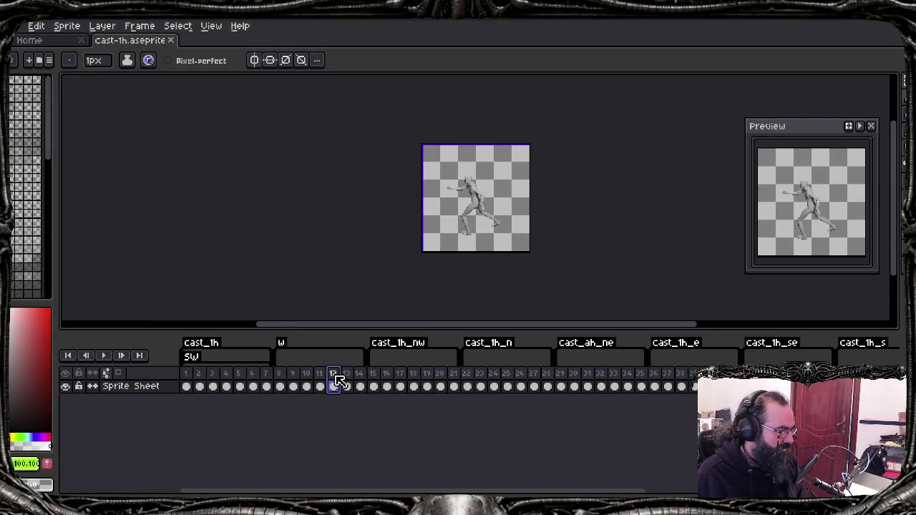
right_click(338, 379)
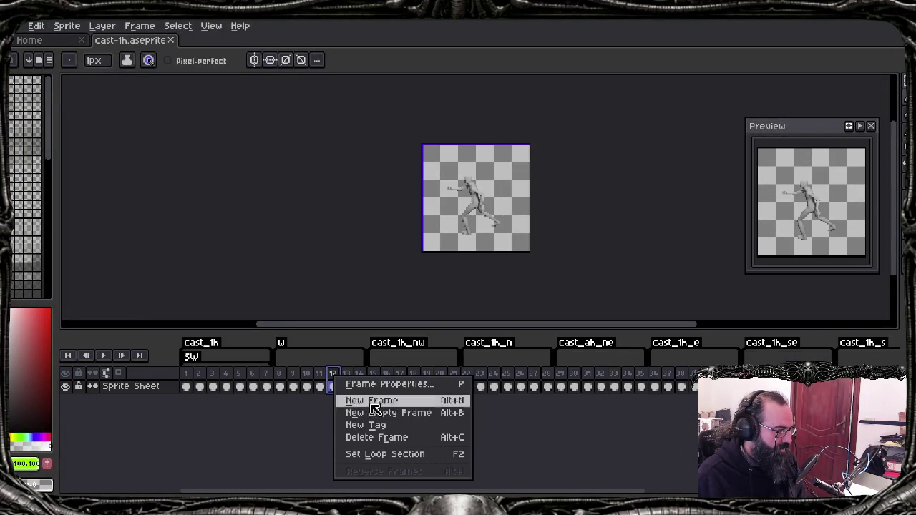
click(386, 383)
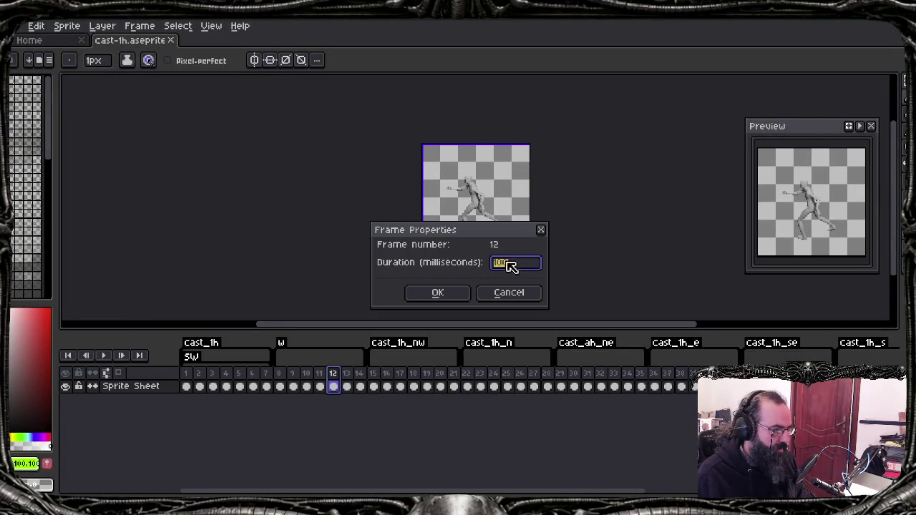
key(alt+Tab)
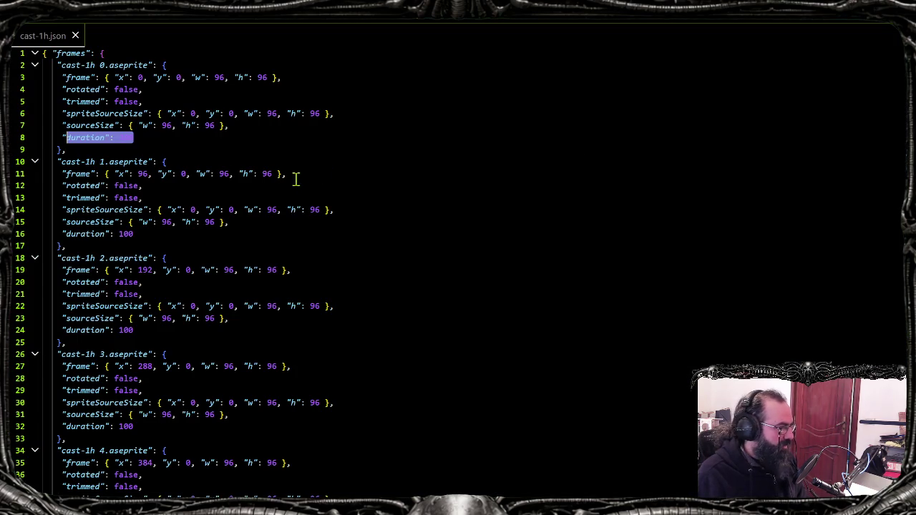
click(869, 106)
scroll(526, 349, down, 20)
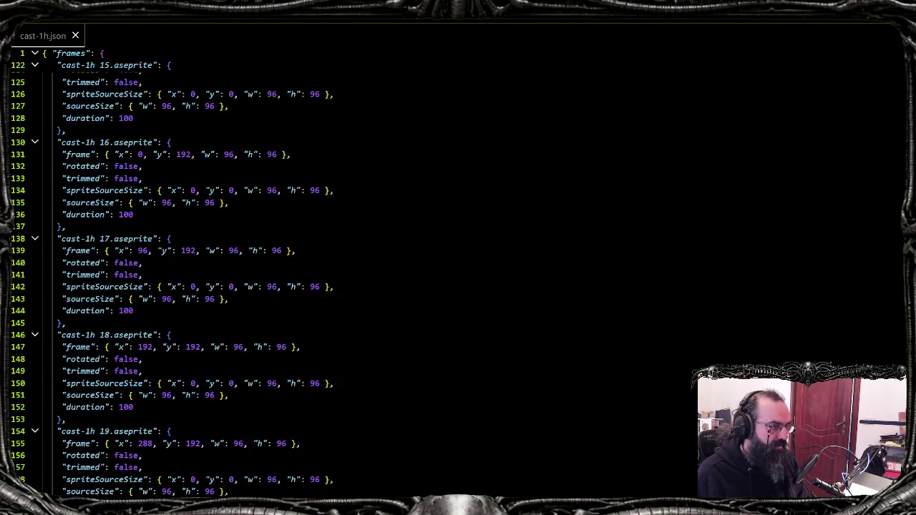
scroll(526, 349, down, 15)
scroll(526, 348, down, 20)
scroll(526, 349, down, 5)
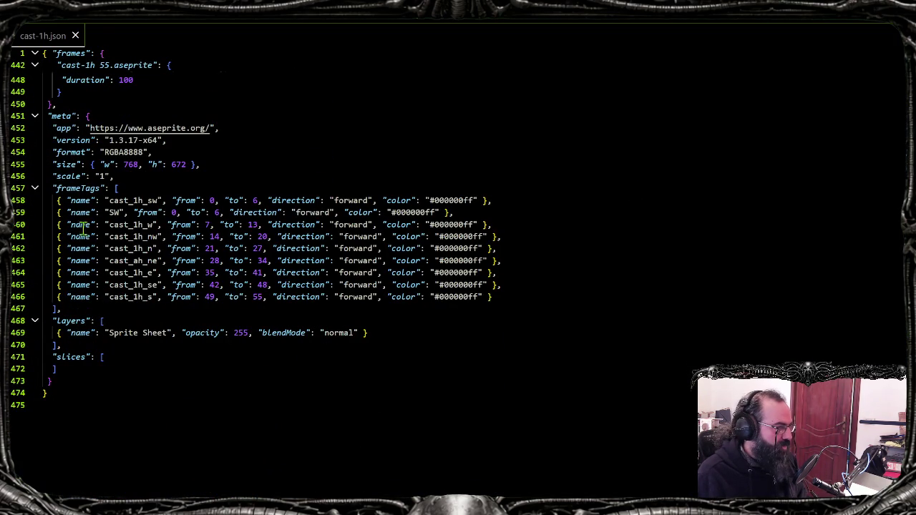
double_click(122, 200)
drag(179, 201, 218, 201)
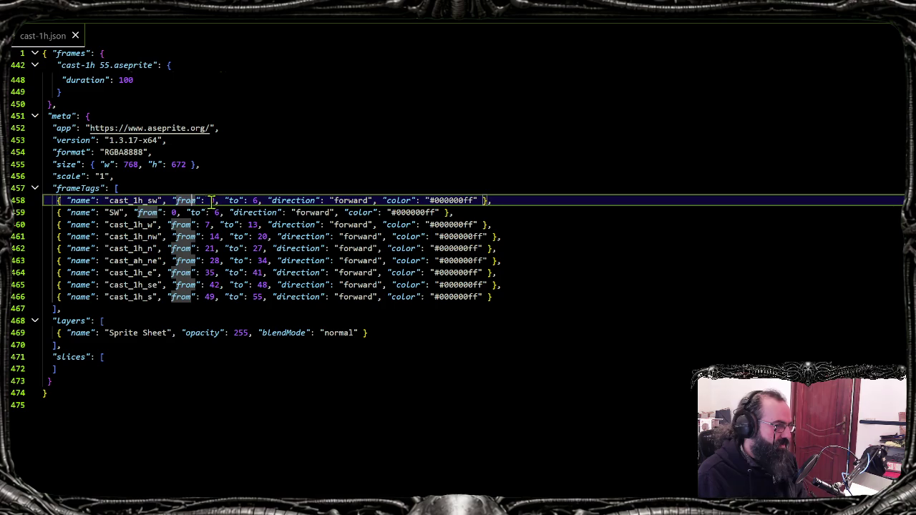
double_click(256, 201)
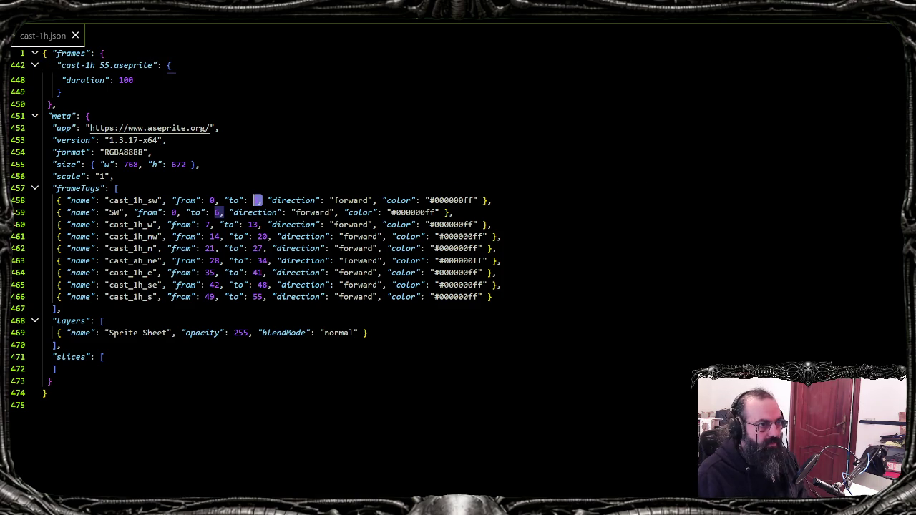
key(alt+Tab)
click(526, 293)
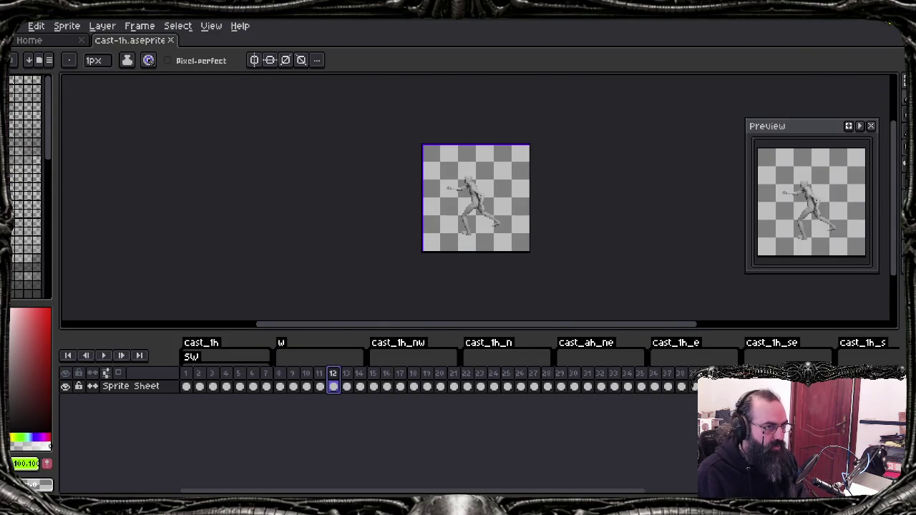
key(alt+Tab)
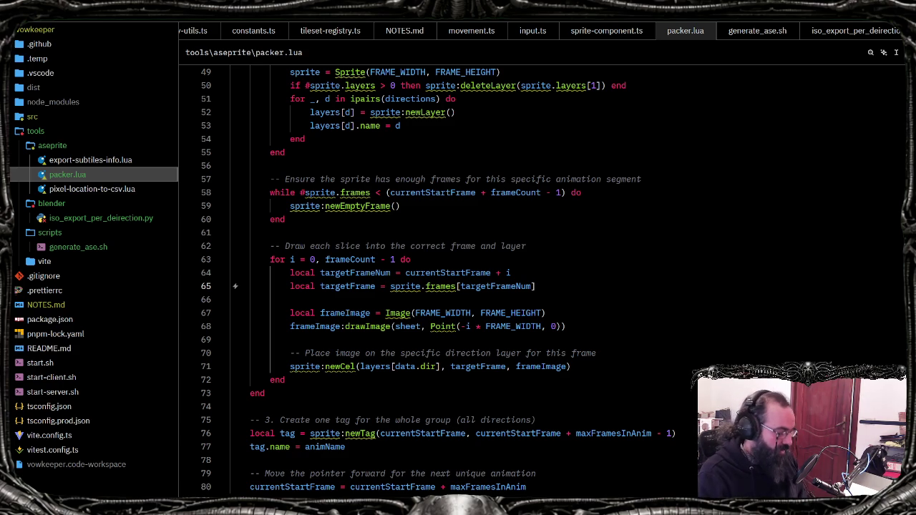
key(super)
text(ase)
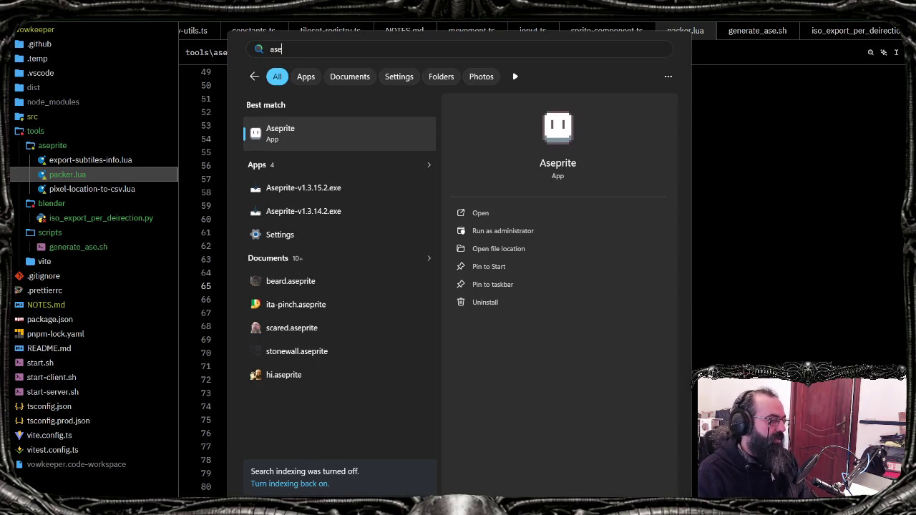
key(Return)
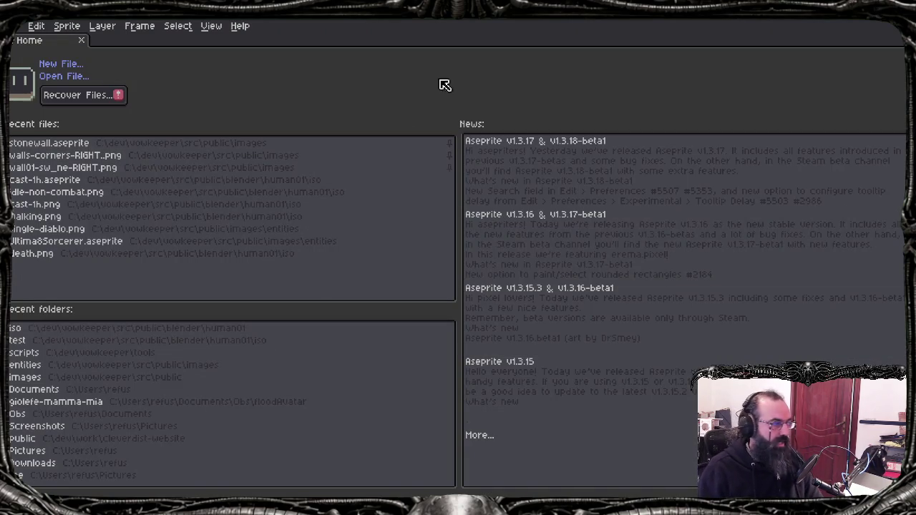
click(17, 29)
mouse_move(29, 136)
key(Escape)
click(51, 180)
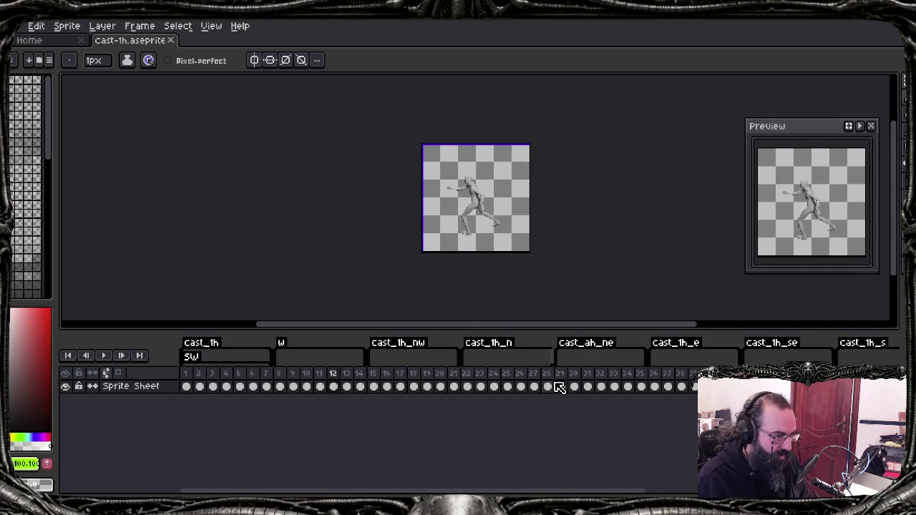
scroll(308, 381, right, 6)
scroll(326, 392, right, 7)
scroll(333, 405, left, 13)
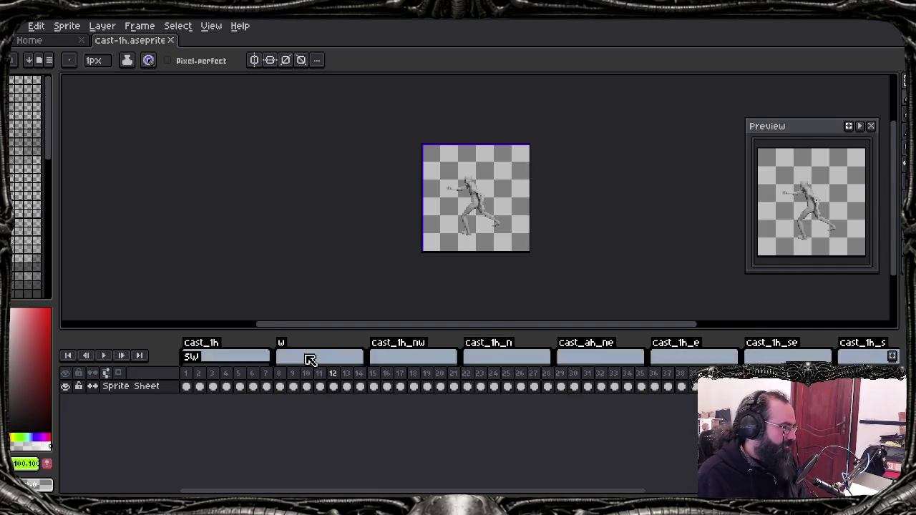
click(16, 27)
mouse_move(85, 149)
click(201, 152)
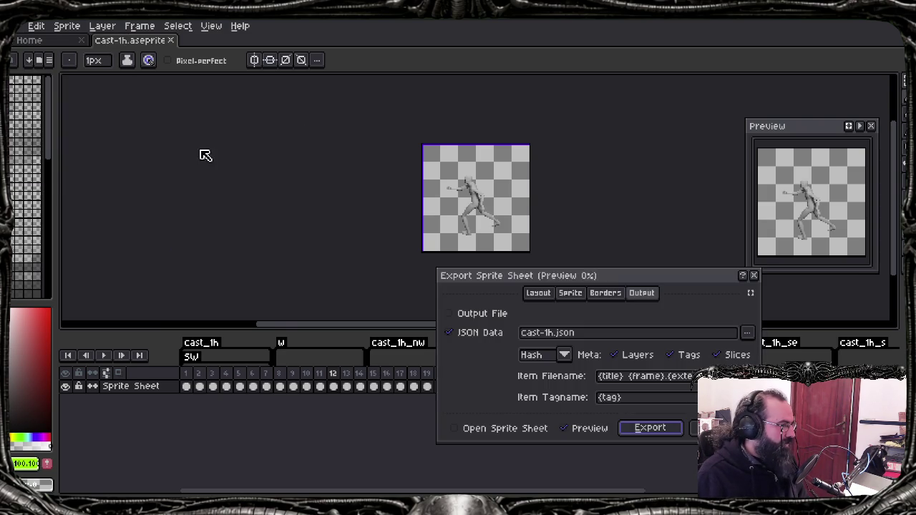
click(581, 295)
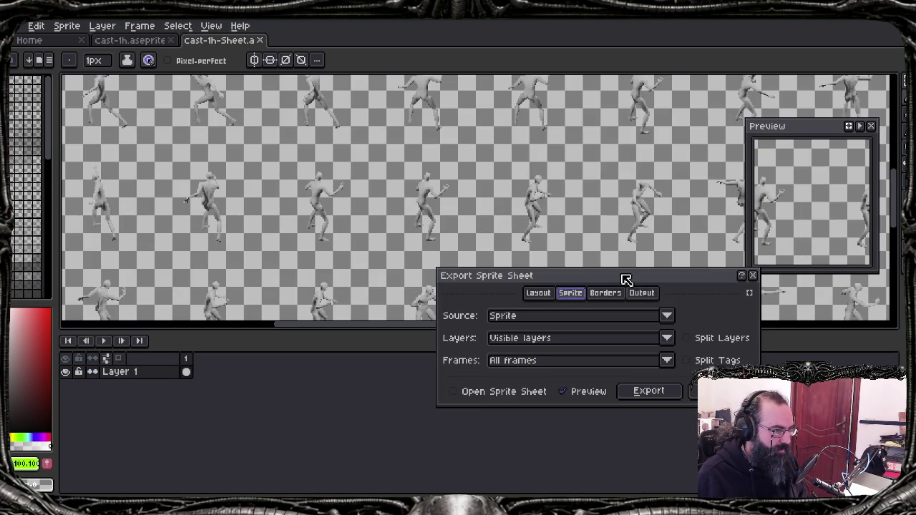
drag(626, 280, 512, 170)
click(501, 208)
click(500, 208)
click(433, 185)
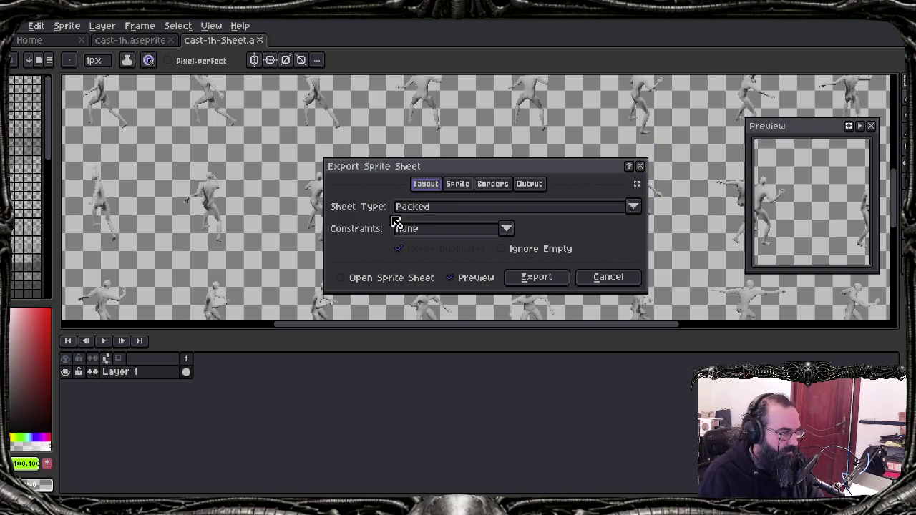
click(542, 252)
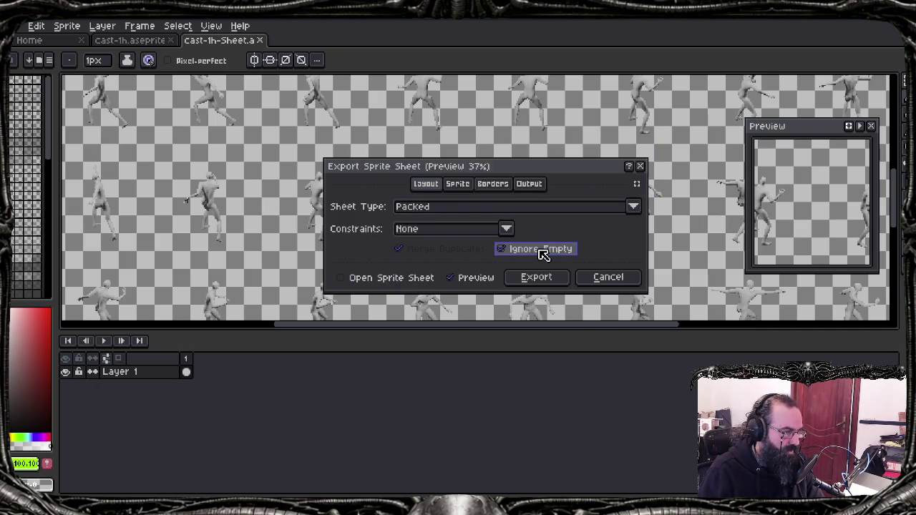
click(548, 250)
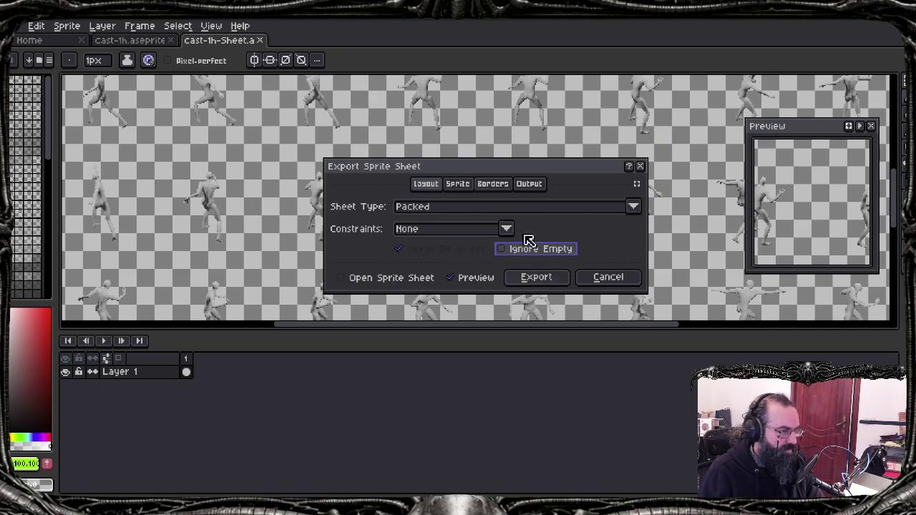
click(633, 275)
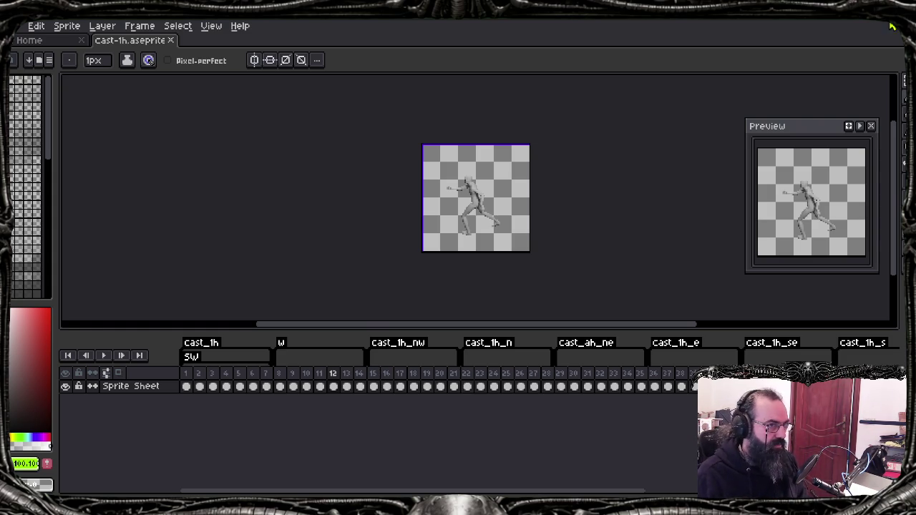
key(alt+Tab)
Step: Highlight the uses of targetFrame in packer.lua and move to blank line 61
click(465, 367)
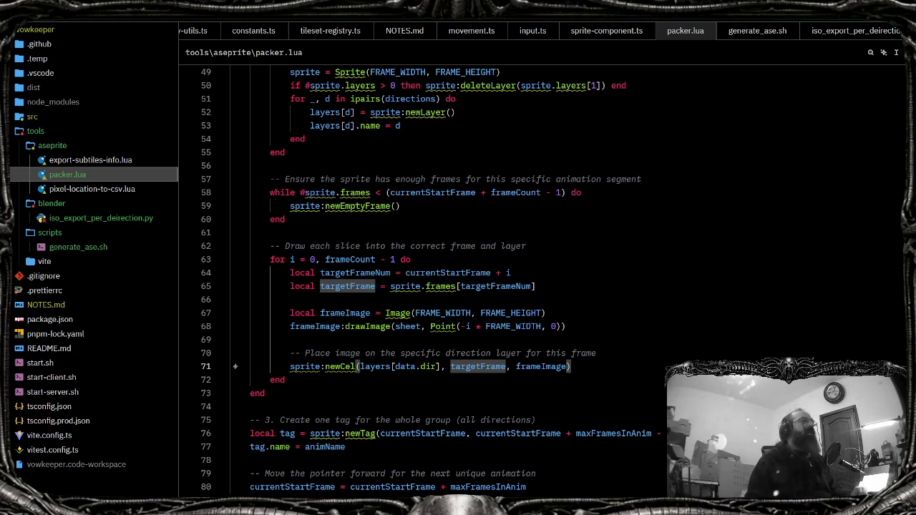
click(676, 233)
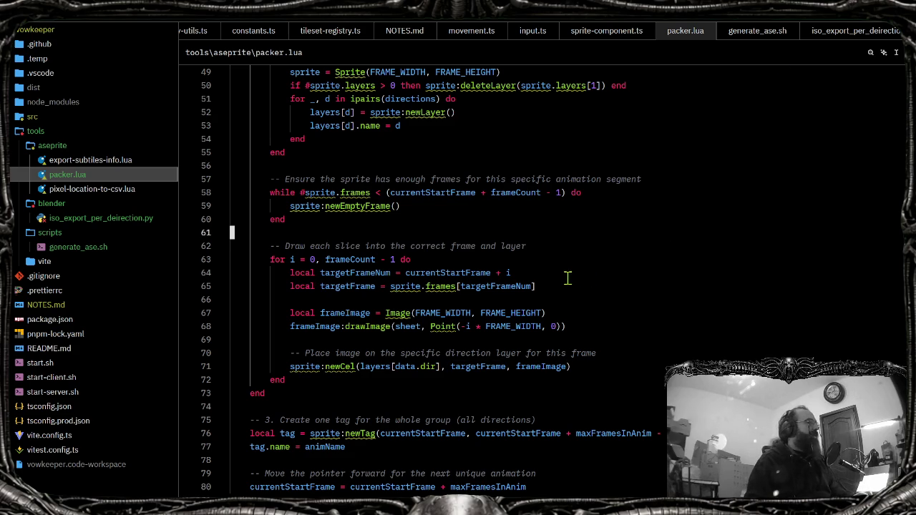